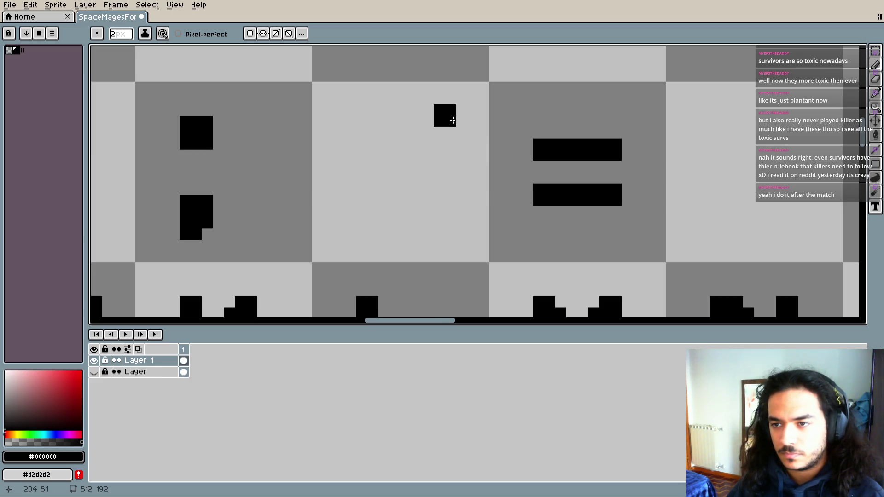
- Paint the first black blocks of the '<' in the empty cell between ';' and '='
left_click(453, 120)
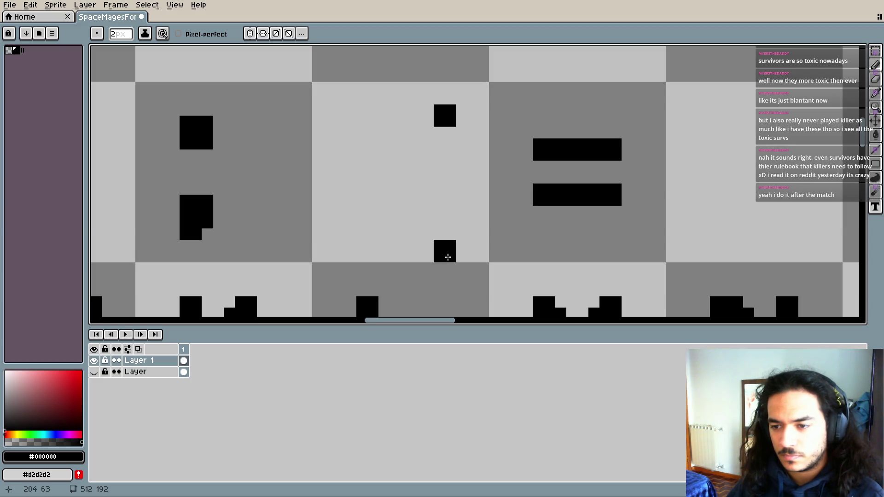
left_click(446, 223)
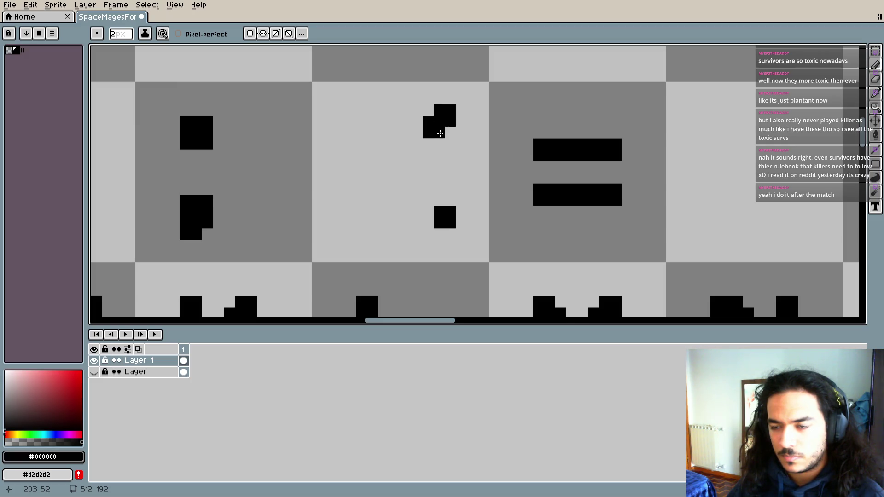
left_click(440, 121)
left_click(440, 224)
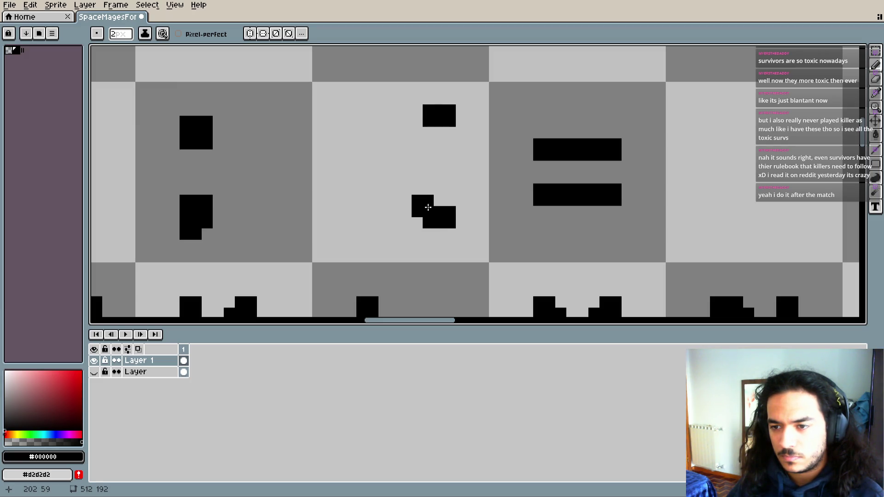
left_click(424, 206)
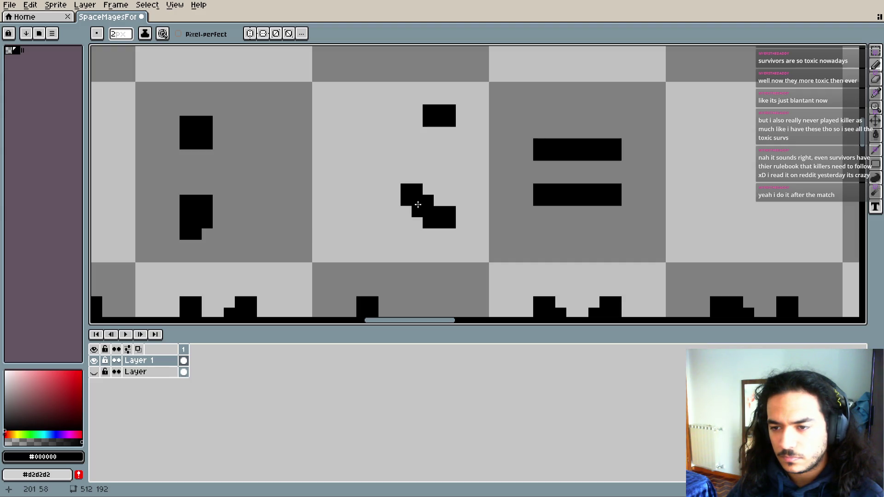
- Erase stray pixels and extend the upper stroke leftward to complete the '<' chevron
key("e")
mouse_move(406, 201)
left_mouse_down()
mouse_move(415, 189)
mouse_move(418, 209)
left_mouse_up()
key("b")
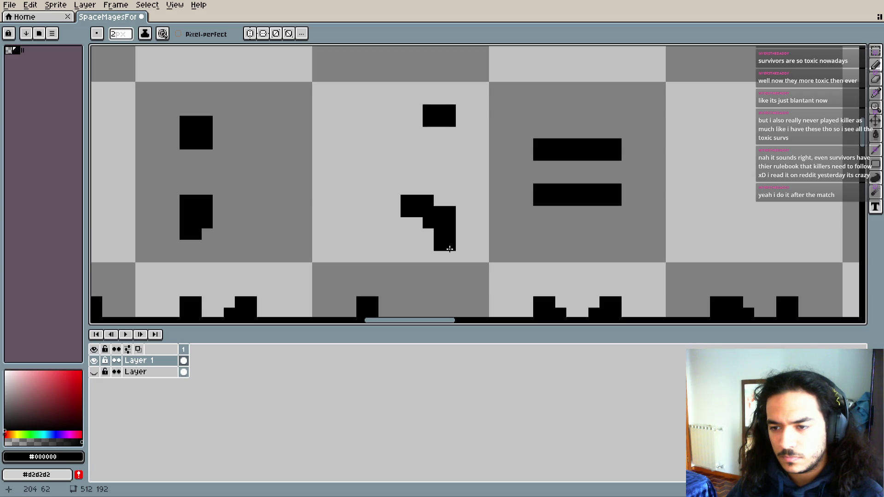
left_click(405, 204)
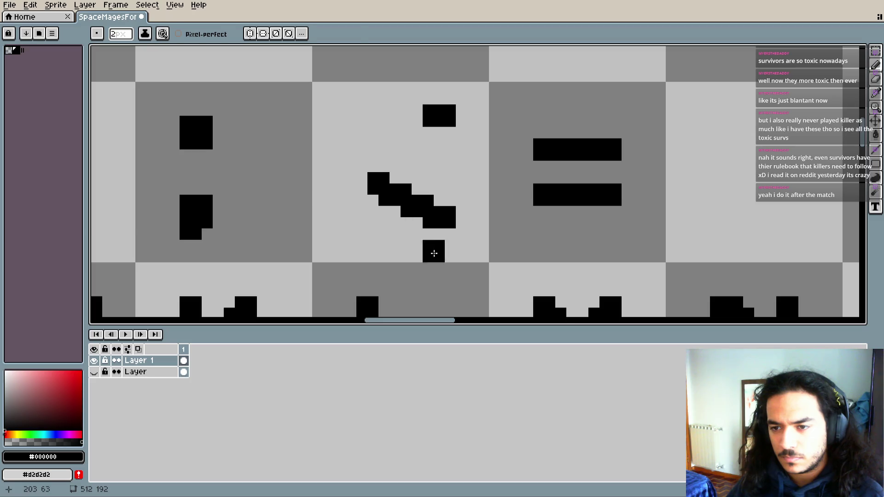
key("e")
mouse_move(362, 189)
left_mouse_down()
mouse_move(373, 189)
mouse_move(383, 212)
left_mouse_up()
key("b")
left_click(393, 188)
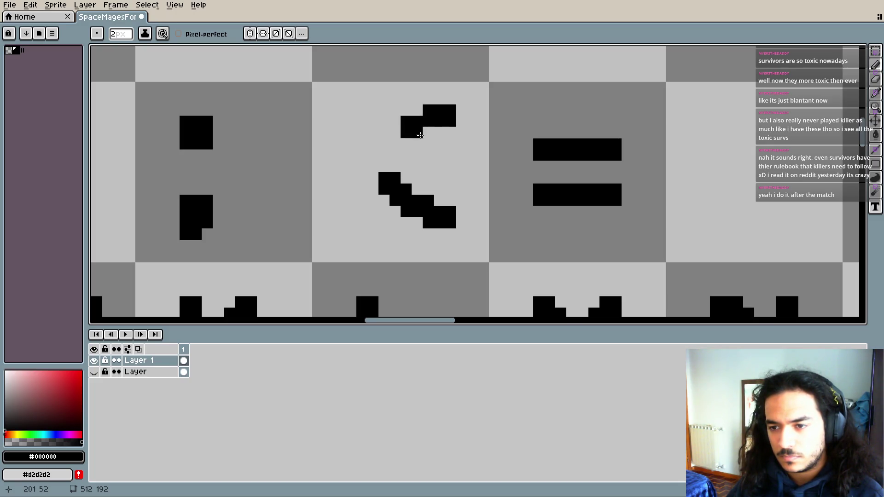
left_click_drag(427, 133, 386, 163)
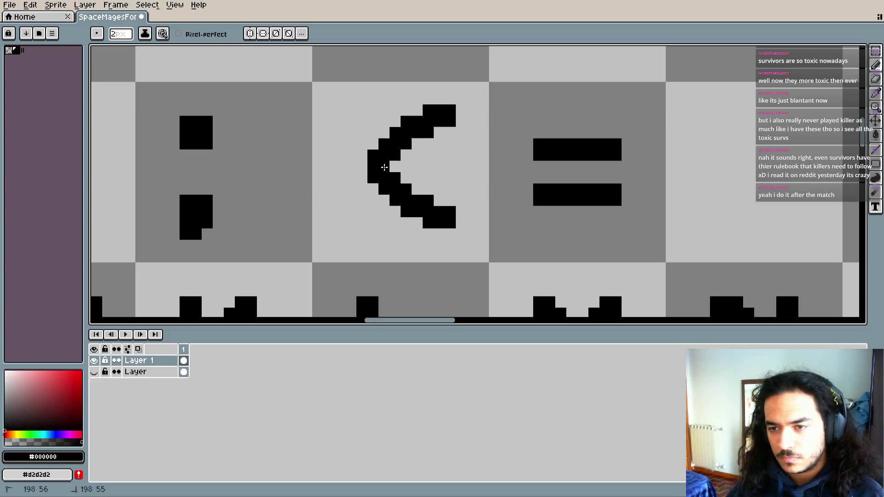
scroll(384, 167, "down", 2)
scroll(384, 167, "down", 1)
scroll(422, 205, "up", 3)
scroll(392, 176, "up", 2)
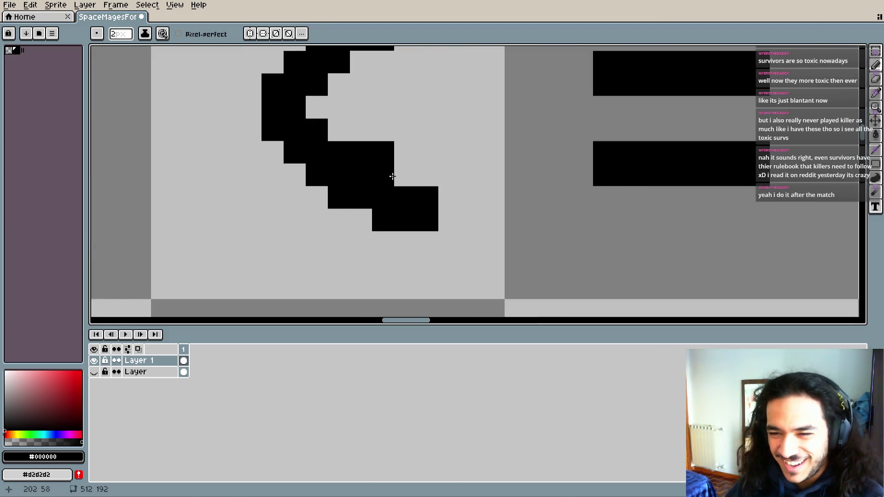
- Magic Wand-select the '<' glyph and shift it within its cell
scroll(392, 177, "down", 1)
key("w")
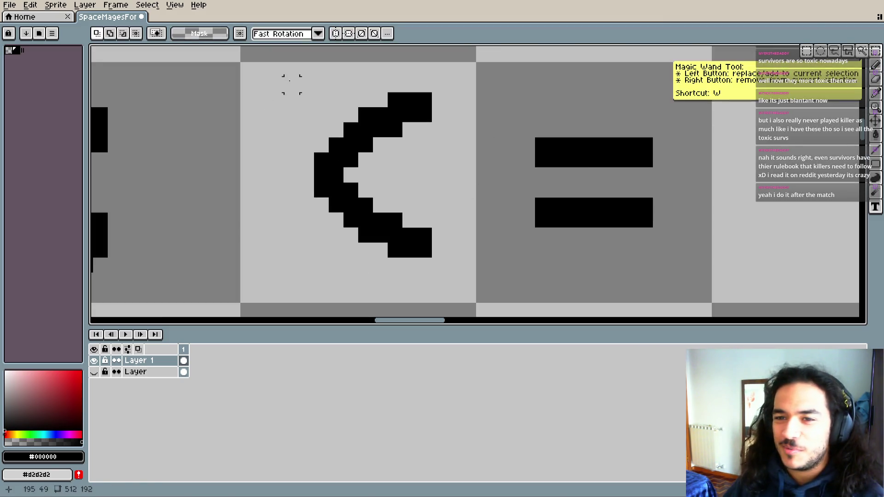
left_click(291, 84)
mouse_move(276, 166)
left_mouse_down()
mouse_move(312, 168)
mouse_move(288, 169)
left_mouse_up()
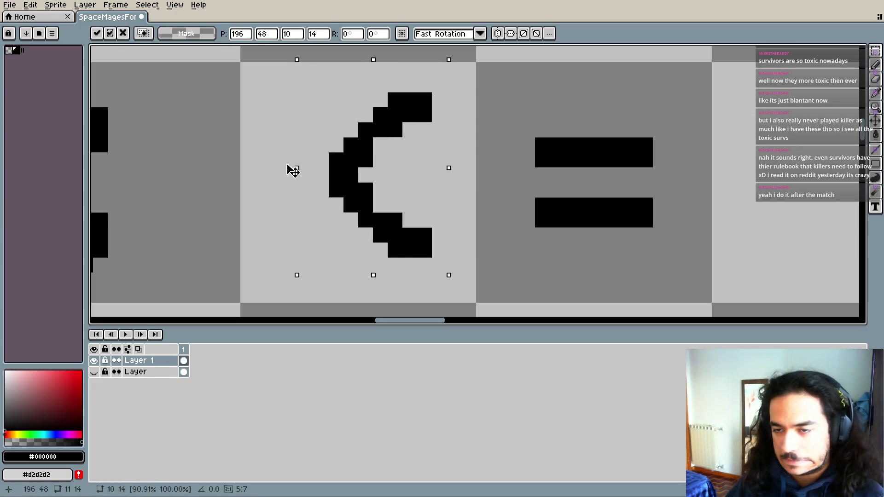
key("Return")
scroll(453, 197, "down", 2)
scroll(438, 197, "up", 2)
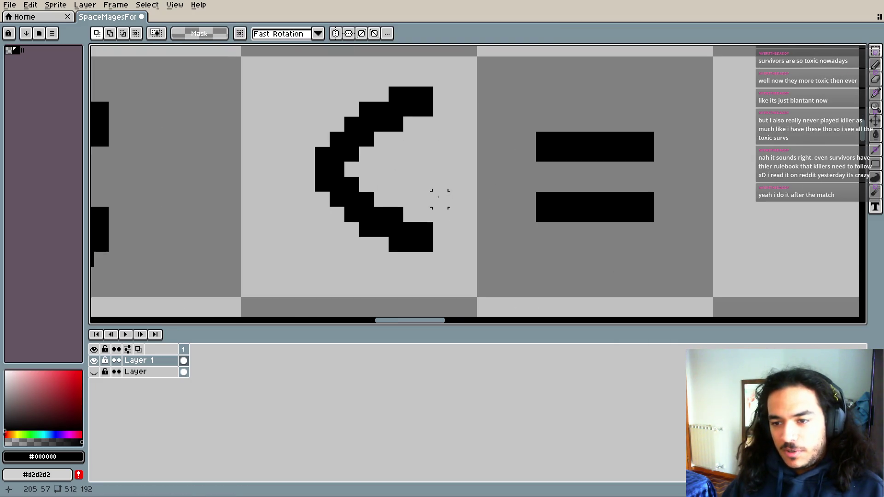
- Select the left part of the glyph and make it one pixel narrower
left_click_drag(302, 109, 375, 235)
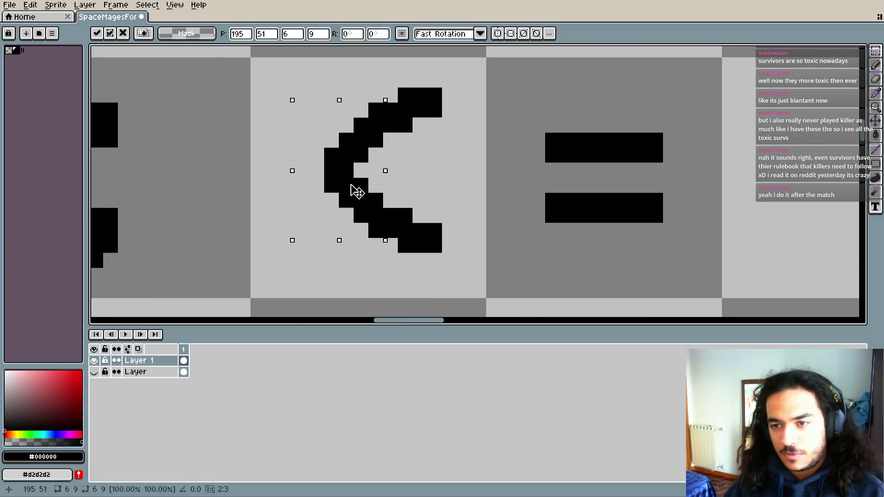
left_click(286, 185)
left_click_drag(464, 79, 434, 282)
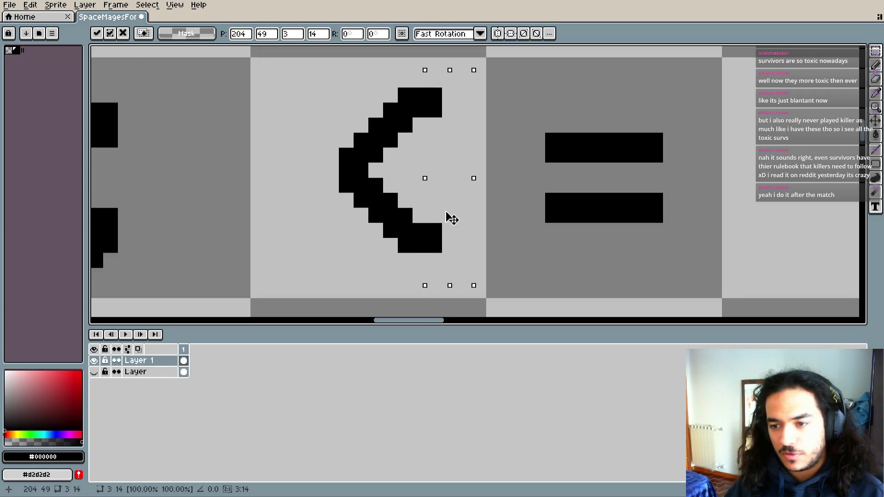
left_click(454, 217)
scroll(451, 230, "down", 1)
scroll(434, 214, "up", 1)
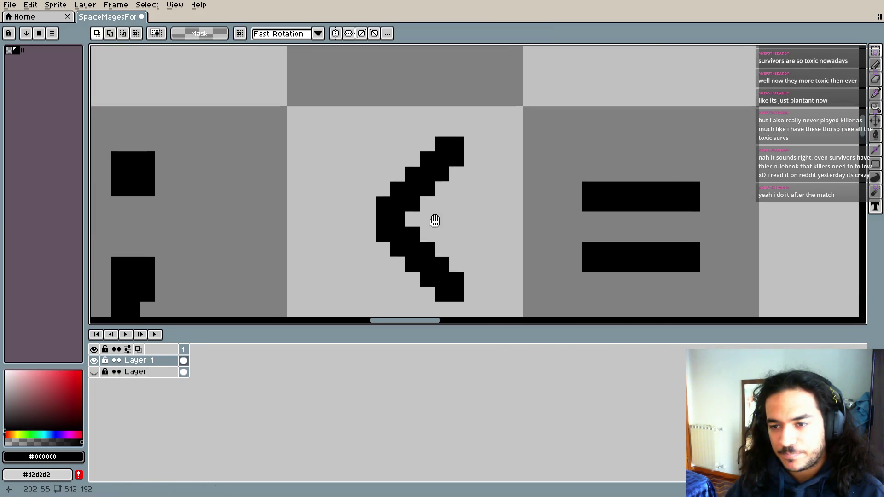
- Add and remove single black pixels with a 1px brush to round the top curve
key("b")
left_click(385, 191)
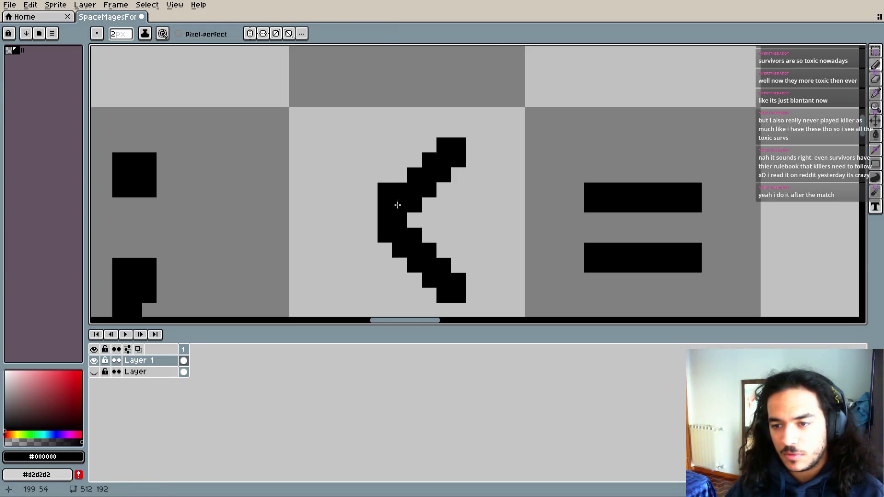
key("e")
left_click_drag(414, 235, 415, 206)
key("b")
left_click(411, 190)
key("minus")
left_click(414, 159)
left_click(429, 144)
scroll(417, 180, "down", 1)
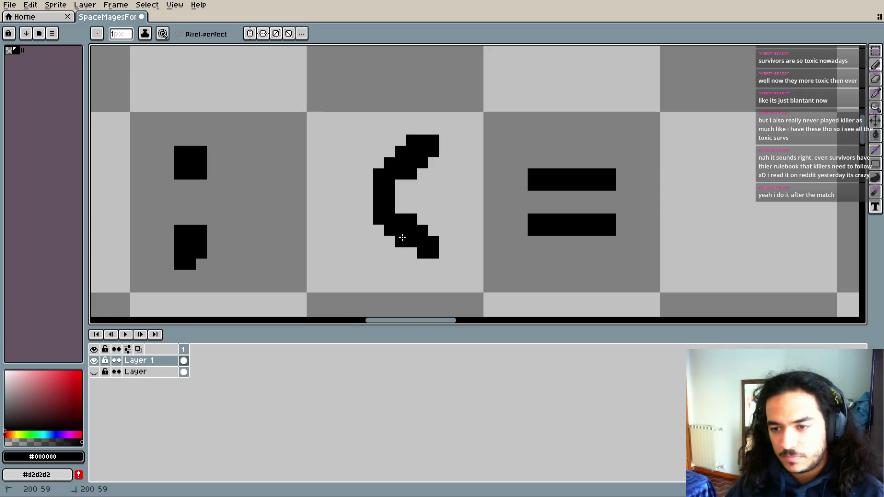
- Erase a pixel in the upper-left curve to finish the '(' shape
key("e")
left_click_drag(422, 174, 411, 174)
left_click_drag(445, 220, 457, 178)
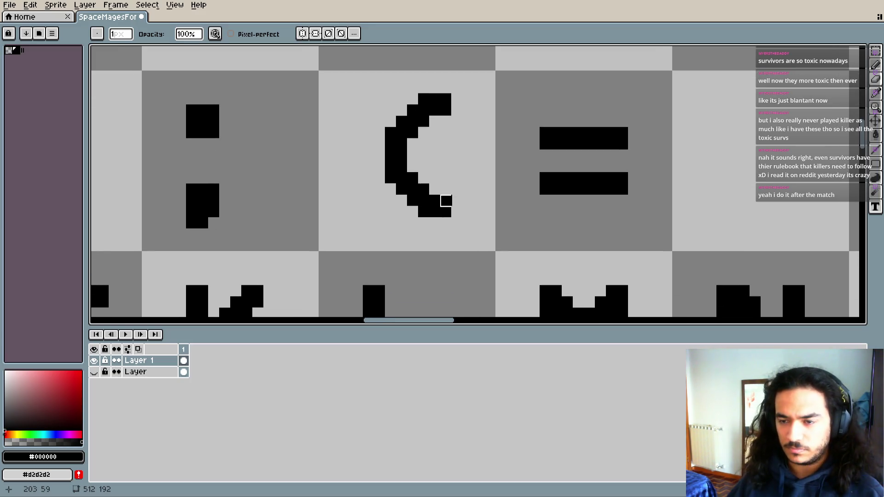
scroll(435, 161, "up", 1)
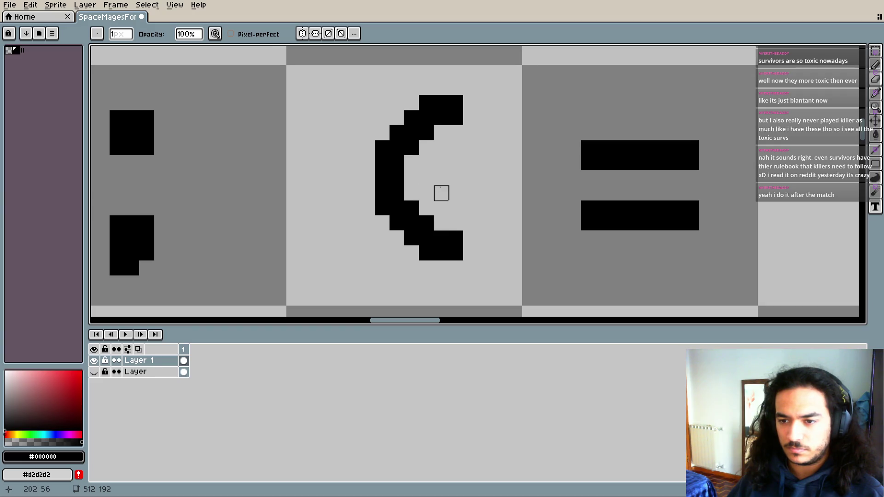
scroll(441, 193, "up", 1)
scroll(423, 173, "down", 1)
scroll(465, 188, "down", 1)
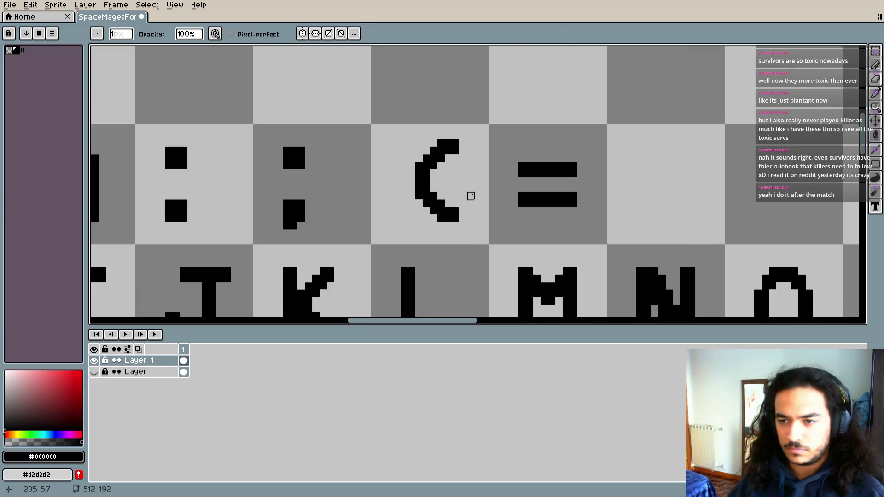
scroll(467, 193, "down", 1)
scroll(442, 191, "down", 1)
- Copy the '(' cell, mirror it horizontally into ')' and place it in the cell after '='
key("m")
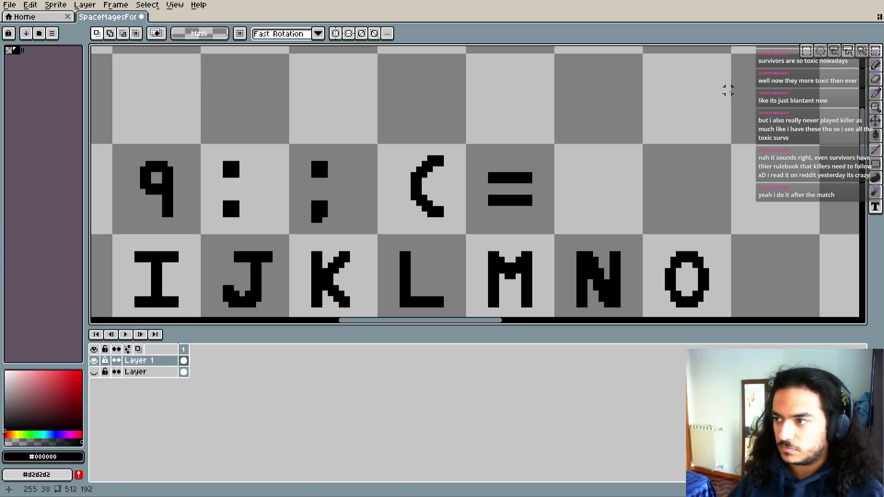
left_click_drag(379, 144, 457, 237)
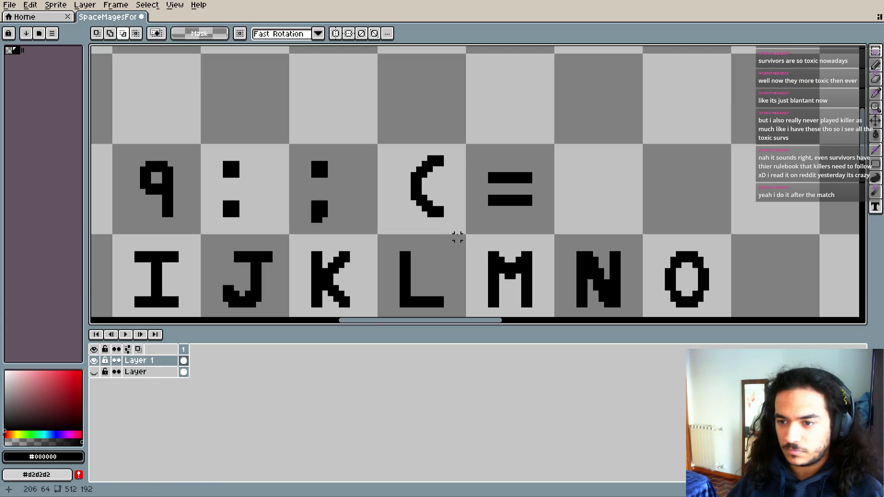
left_click_drag(378, 144, 468, 236)
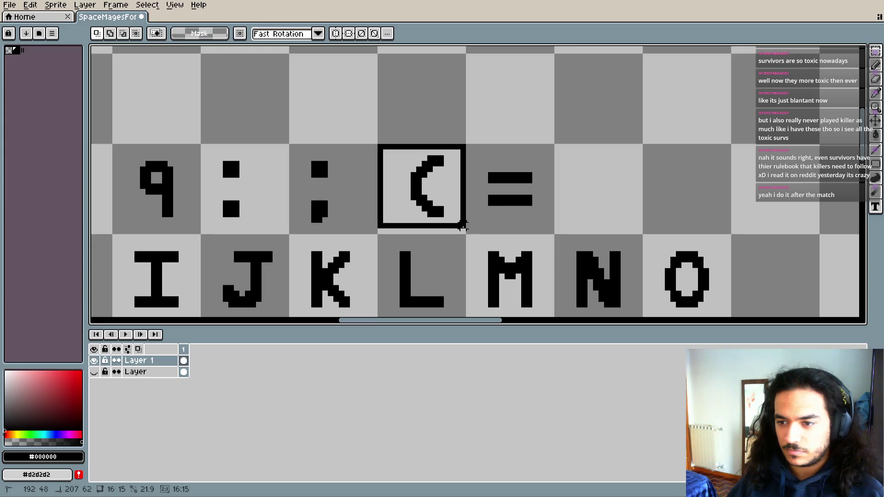
left_click(420, 213)
left_click_drag(376, 189, 557, 196)
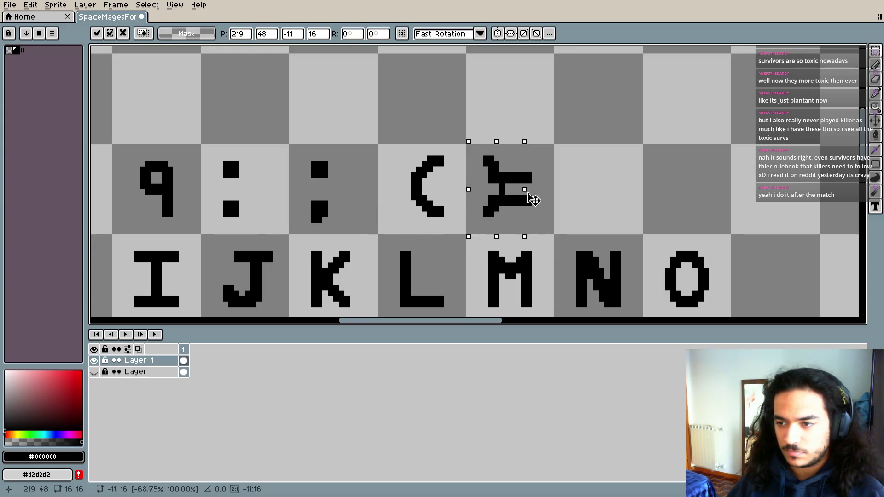
scroll(481, 204, "up", 4)
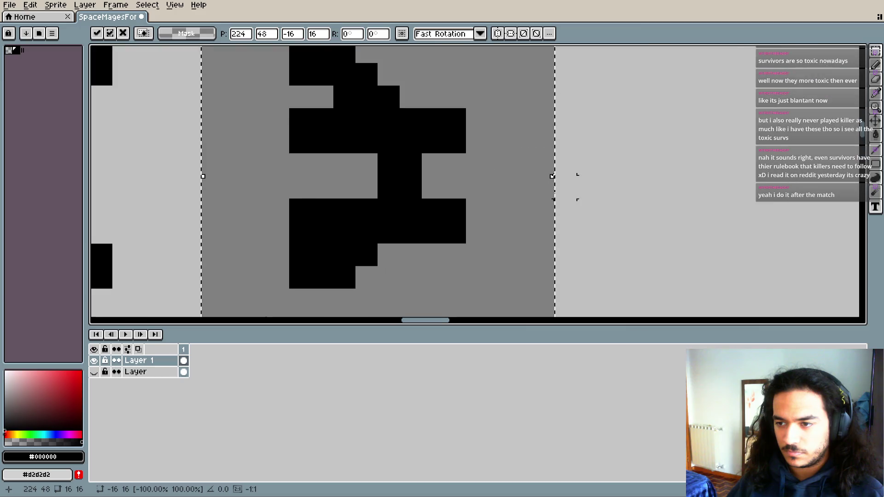
left_click_drag(400, 203, 614, 193)
scroll(615, 193, "down", 5)
left_click_drag(553, 184, 574, 191)
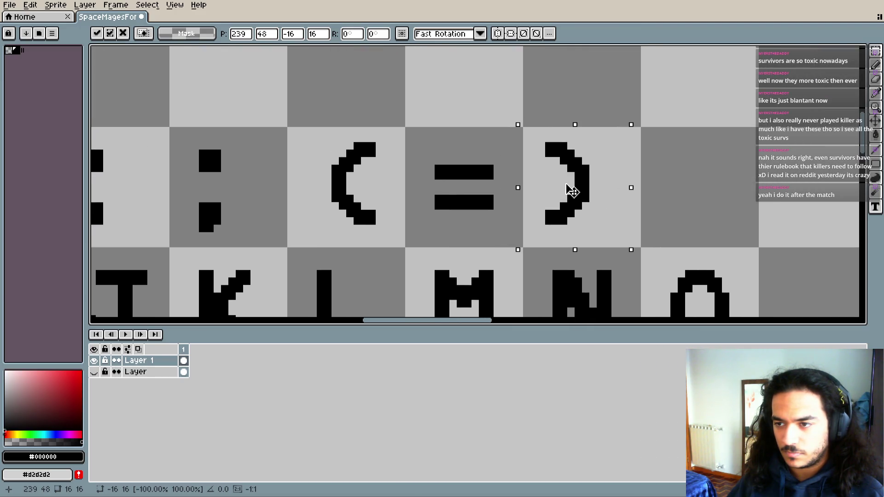
left_click(681, 168)
- Compare the new ')' against the underlying layer's glyphs, then return to the Pencil
left_click(94, 372)
left_click(94, 373)
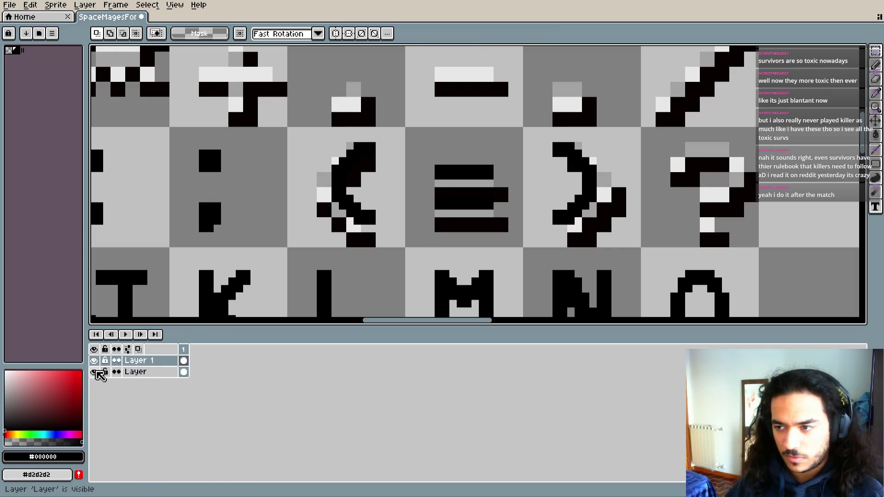
left_click(95, 372)
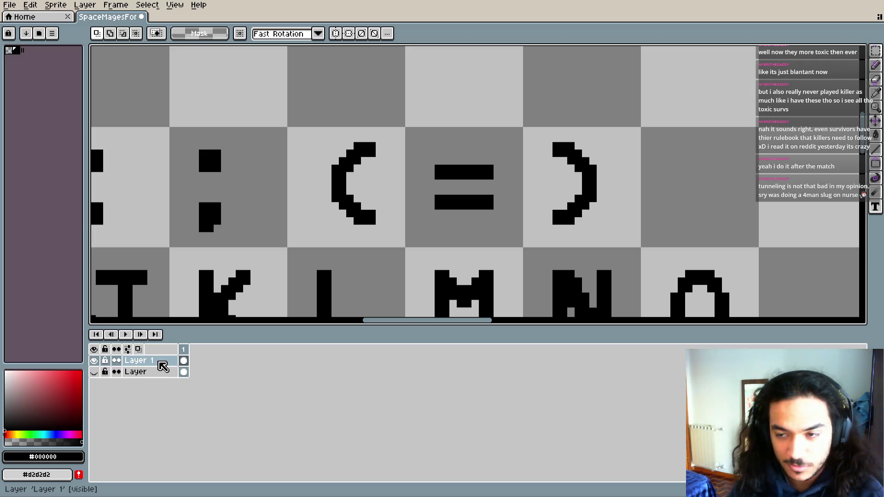
left_click_drag(375, 207, 372, 206)
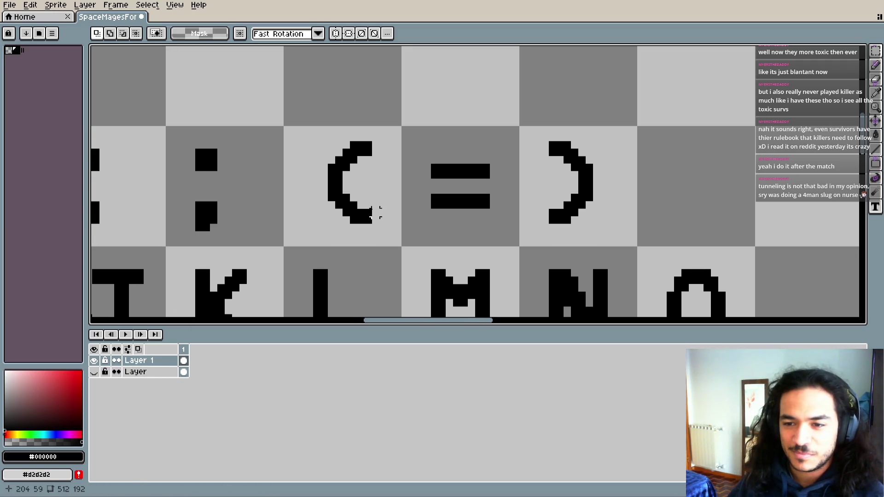
scroll(368, 197, "up", 1)
scroll(341, 210, "right", 2)
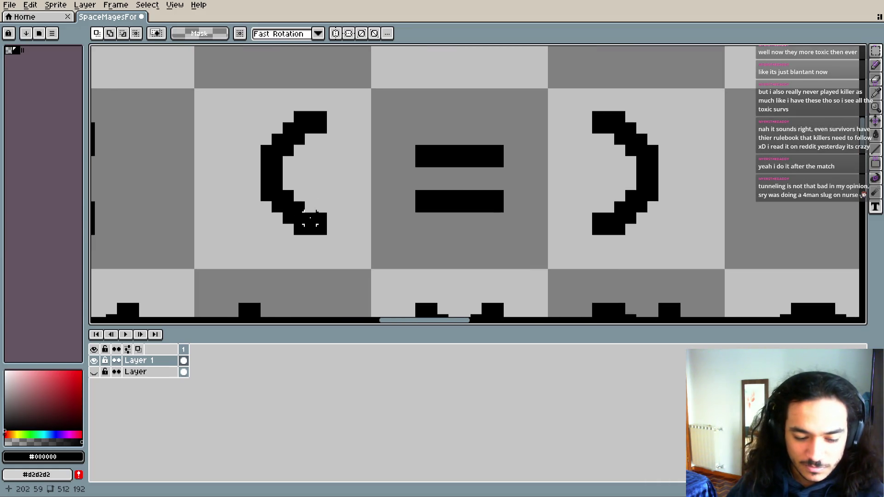
scroll(342, 274, "down", 2)
scroll(335, 246, "down", 1)
left_click(94, 371)
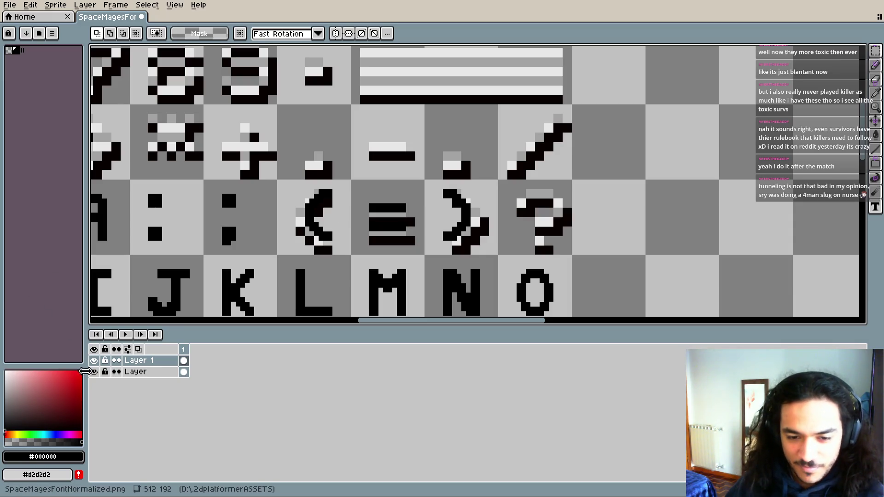
left_click(95, 372)
scroll(493, 207, "right", 2)
scroll(460, 206, "up", 1)
key("b")
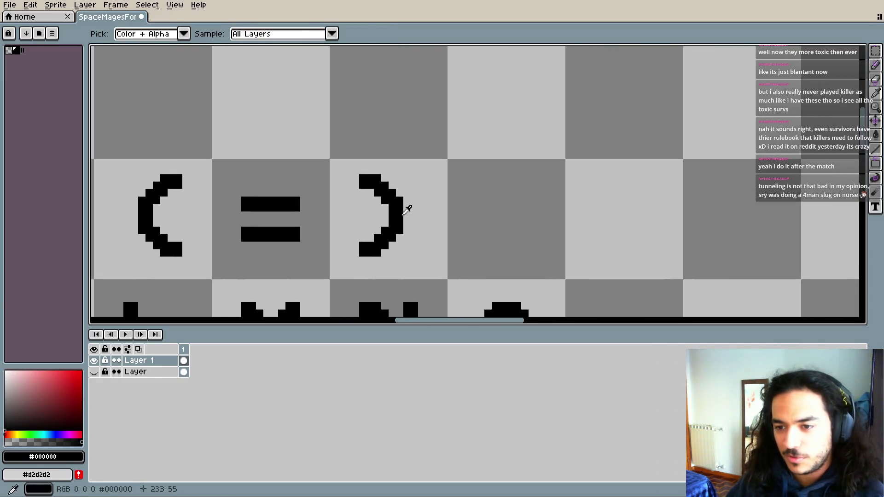
scroll(479, 201, "up", 1)
scroll(332, 210, "up", 1)
scroll(332, 211, "right", 2)
scroll(254, 226, "down", 1)
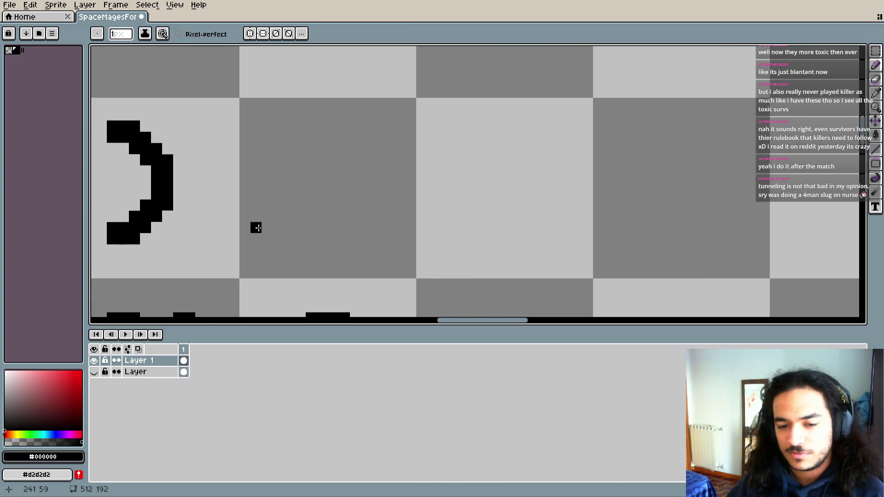
- With the reference layer shown, paint the first black pixels of the '?' stem
left_click(94, 372)
scroll(365, 211, "left", 2)
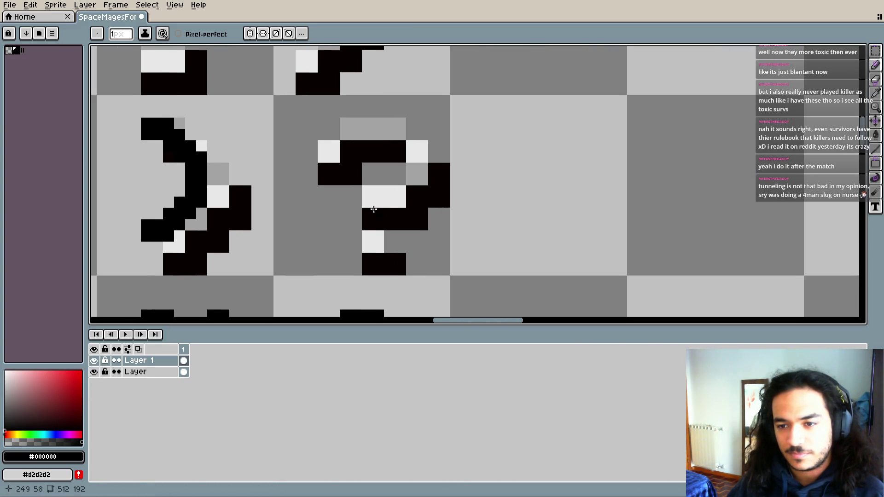
scroll(339, 166, "up", 1)
scroll(339, 166, "up", 1)
scroll(339, 165, "left", 1)
left_click_drag(389, 269, 386, 256)
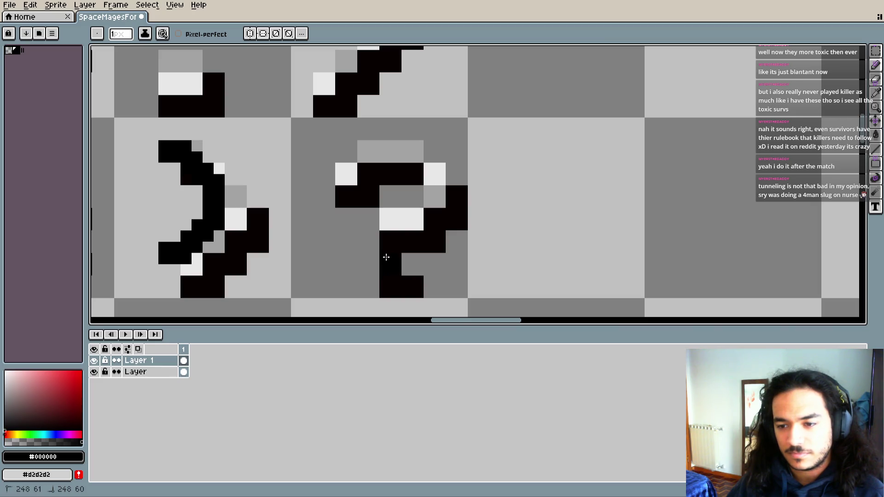
left_click(338, 177)
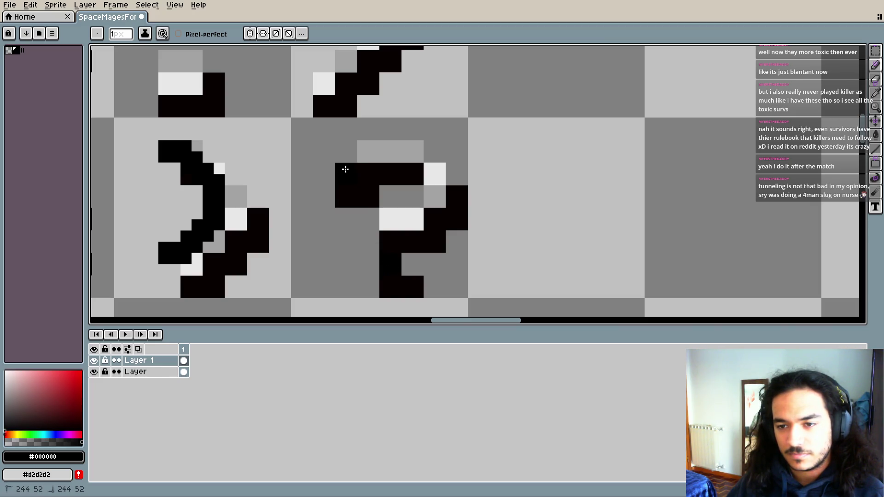
left_click(94, 372)
scroll(429, 236, "down", 1)
scroll(429, 237, "left", 1)
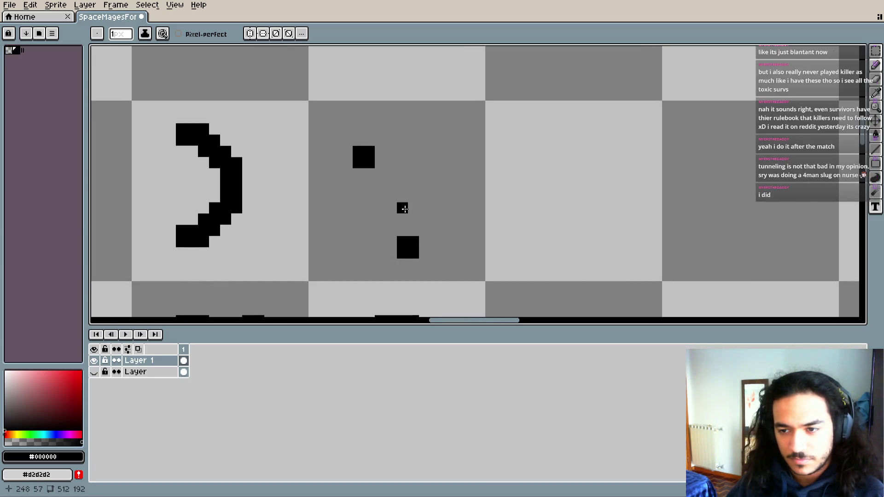
- Clear the rough black blocks out of the question-mark cell
left_click_drag(403, 209, 402, 195)
key("e")
left_click_drag(402, 249, 413, 240)
left_click_drag(368, 152, 357, 161)
key("b")
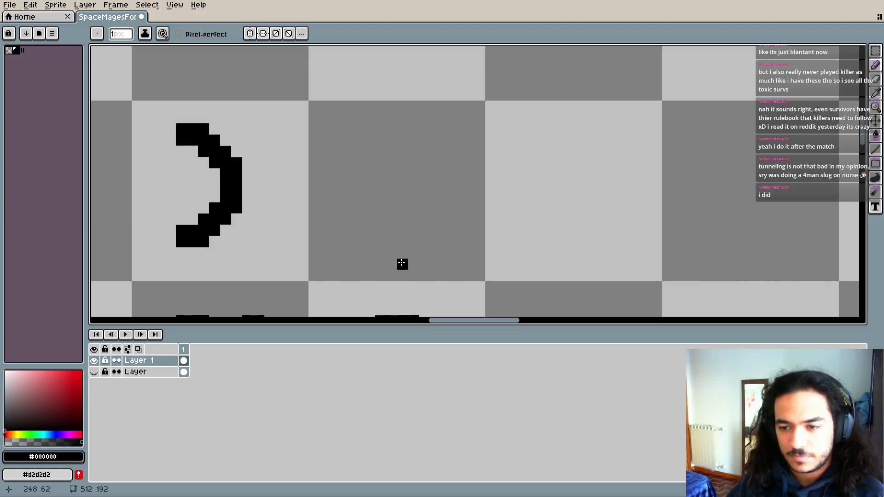
- Draw the question mark's dot, its stem and the start of the hook
left_click_drag(392, 244, 388, 234)
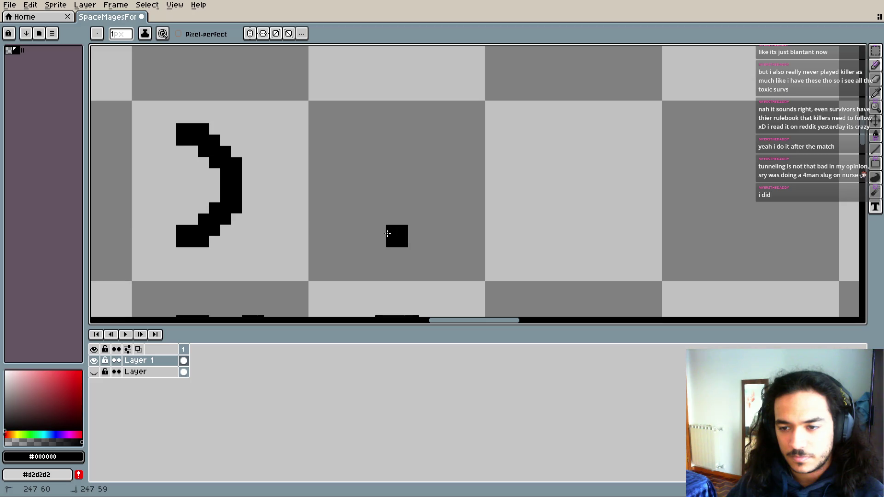
left_click_drag(394, 197, 396, 182)
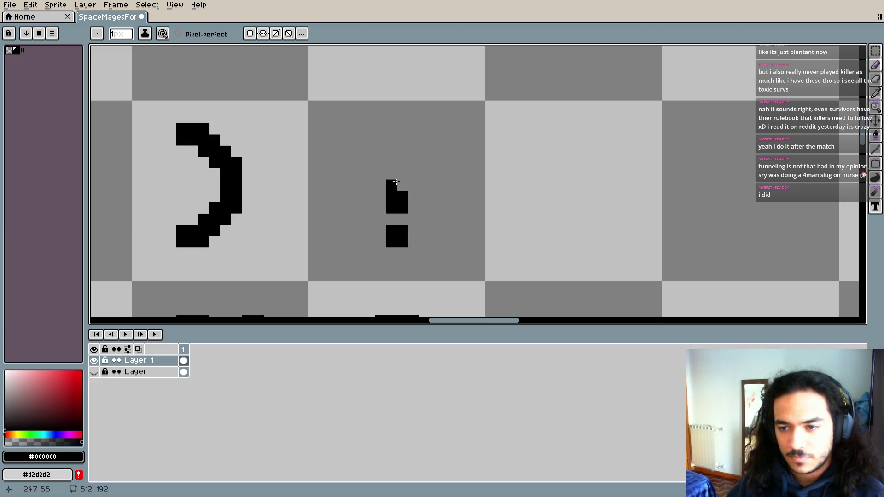
scroll(403, 189, "up", 2)
mouse_move(391, 216)
left_mouse_down()
mouse_move(397, 204)
mouse_move(364, 196)
left_mouse_up()
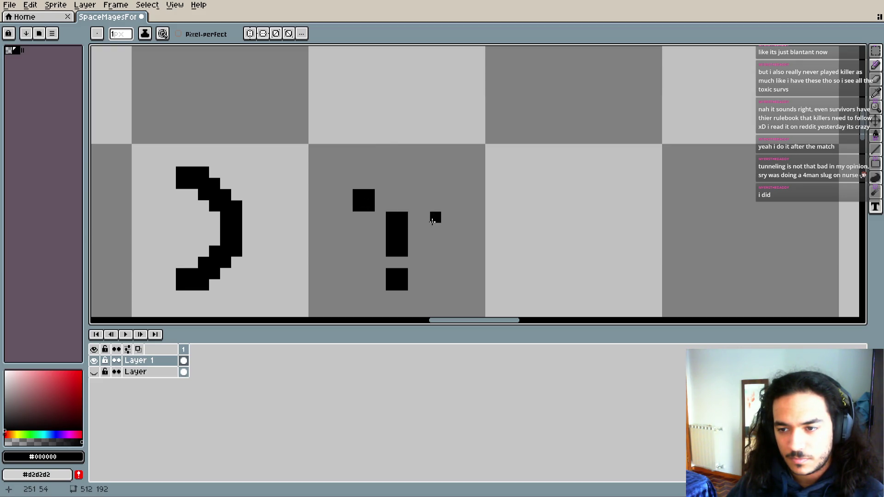
mouse_move(433, 228)
left_mouse_down()
mouse_move(423, 220)
mouse_move(408, 229)
left_mouse_up()
key("e")
key("b")
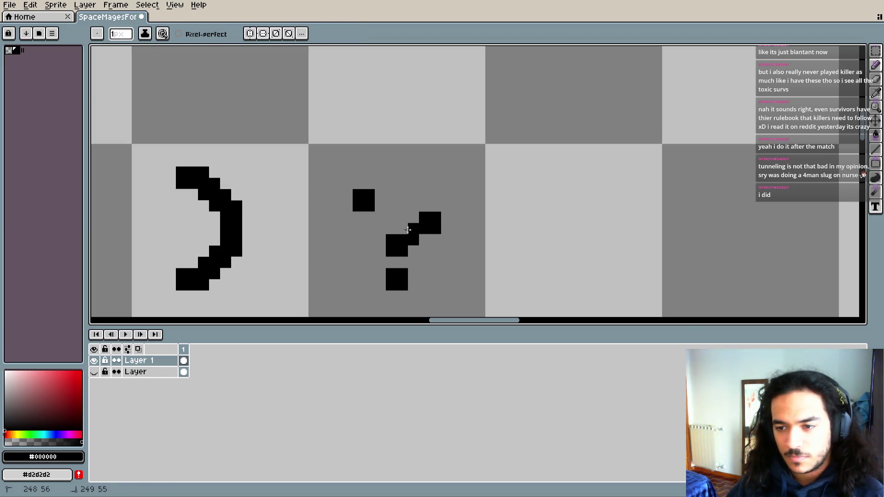
left_click(424, 240)
- Extend the curve up and right to join the hook, touching up stray pixels
scroll(421, 237, "up", 4)
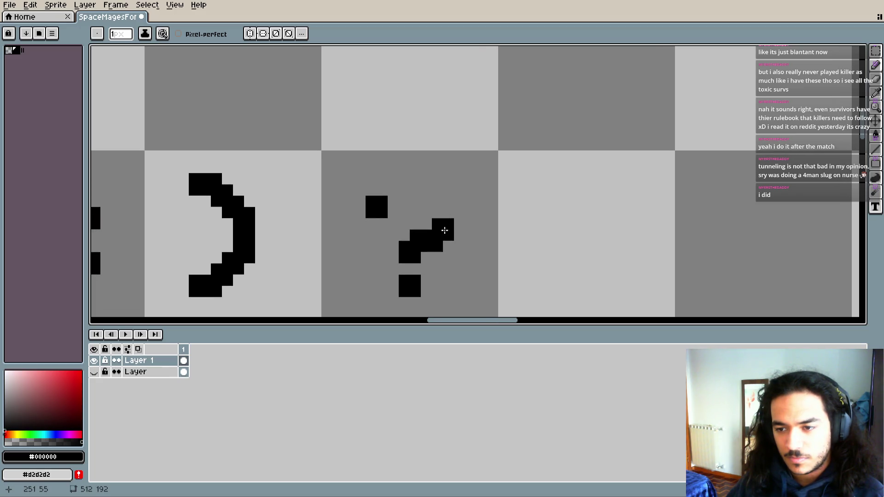
mouse_move(341, 180)
left_mouse_down()
mouse_move(402, 187)
mouse_move(421, 166)
mouse_move(445, 197)
left_mouse_up()
left_click(456, 209)
scroll(456, 208, "down", 2)
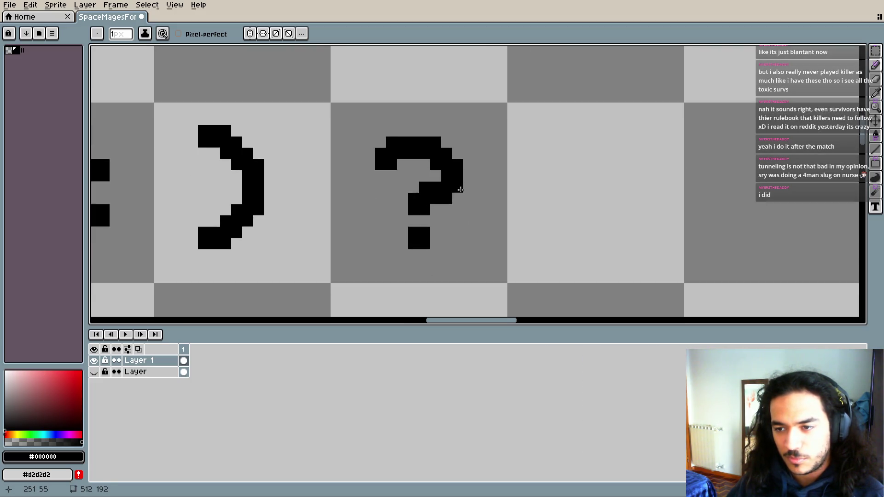
key("ctrl+z")
left_click(424, 189)
key("e")
left_click_drag(425, 182, 446, 191)
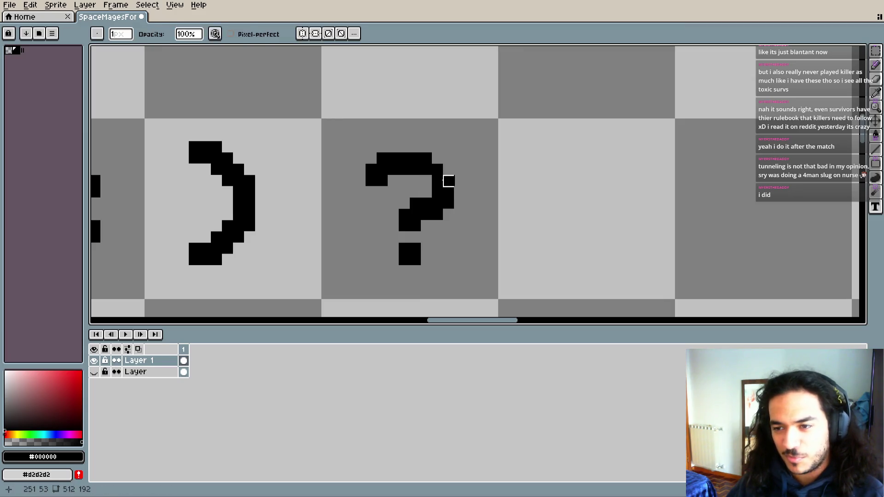
key("b")
left_click(436, 159)
left_click(448, 215)
- Check the '?' against the reference glyph layer, then hide that layer again
scroll(449, 232, "down", 2)
scroll(458, 227, "up", 1)
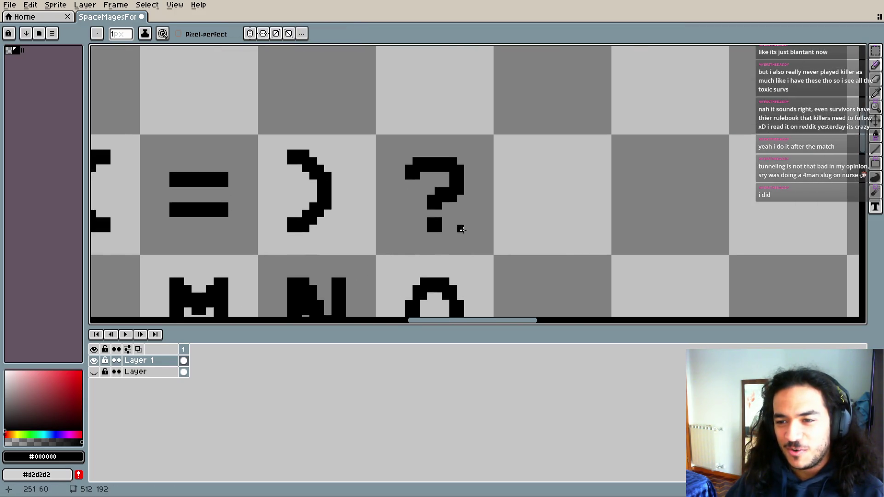
scroll(435, 243, "up", 2)
scroll(445, 222, "up", 1)
scroll(470, 232, "down", 2)
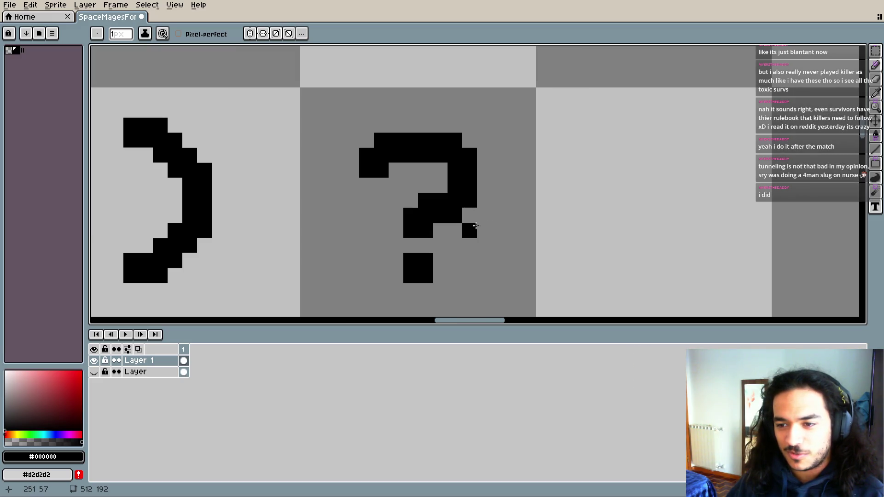
scroll(471, 230, "down", 3)
scroll(455, 207, "down", 2)
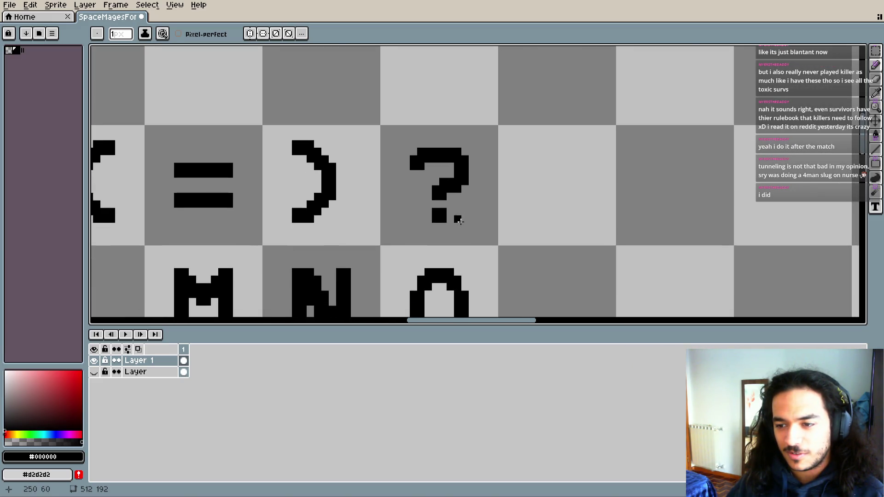
left_click_drag(421, 233, 414, 220)
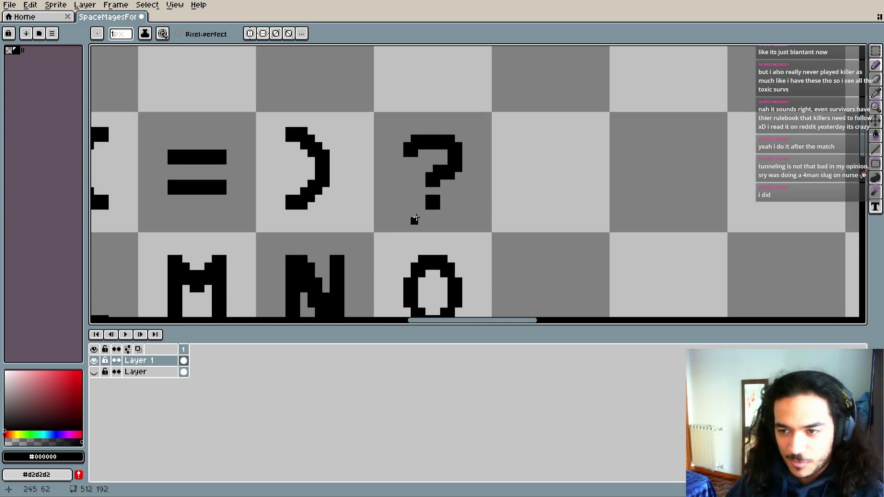
scroll(414, 182, "up", 2)
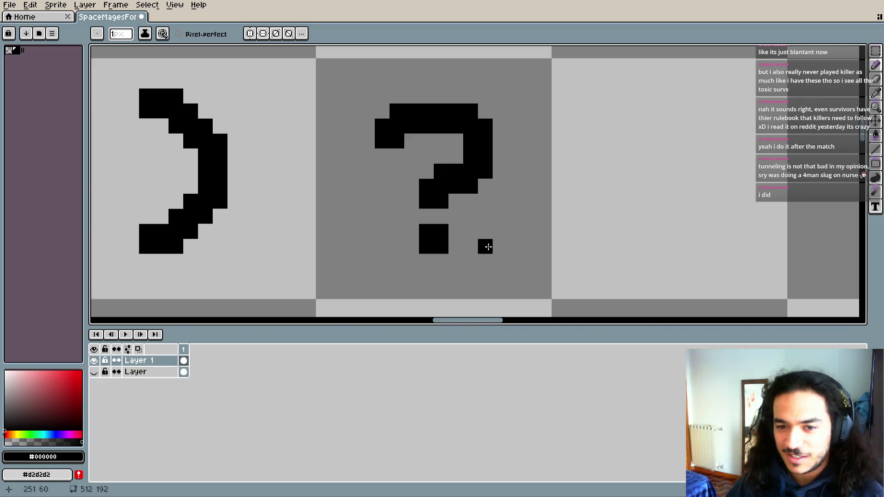
scroll(486, 244, "down", 3)
scroll(491, 242, "down", 1)
scroll(491, 239, "down", 1)
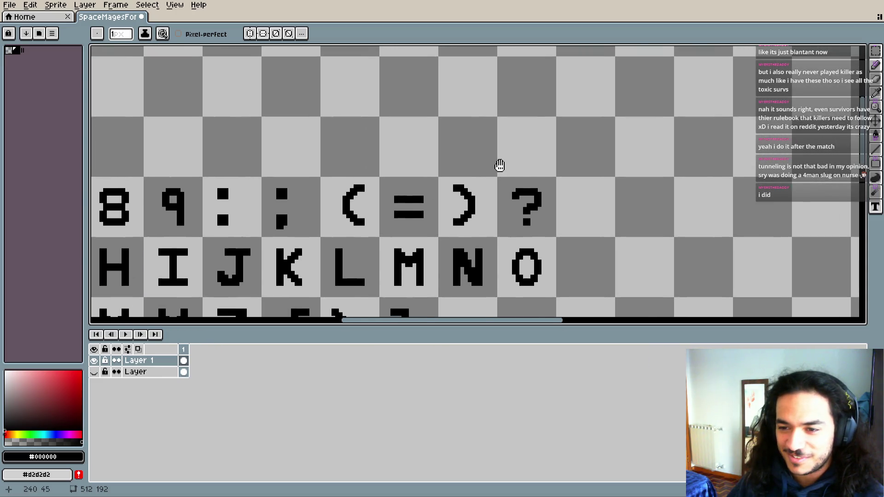
scroll(429, 197, "up", 5)
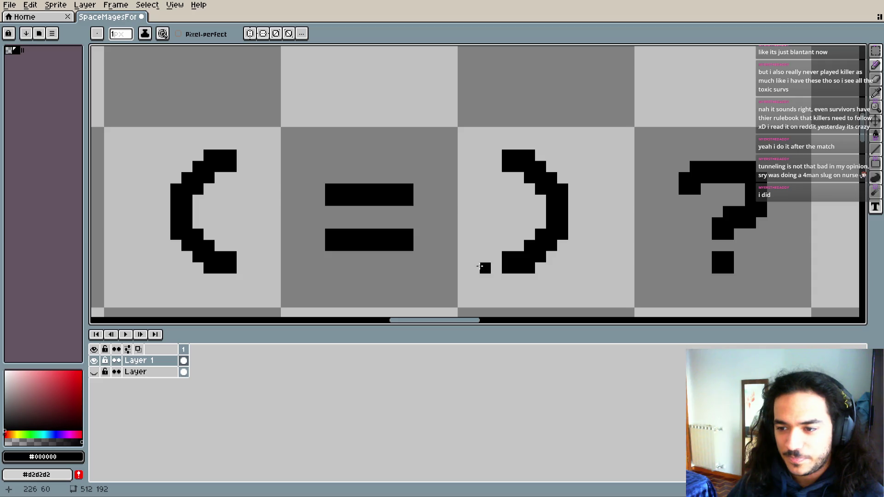
scroll(425, 195, "down", 5)
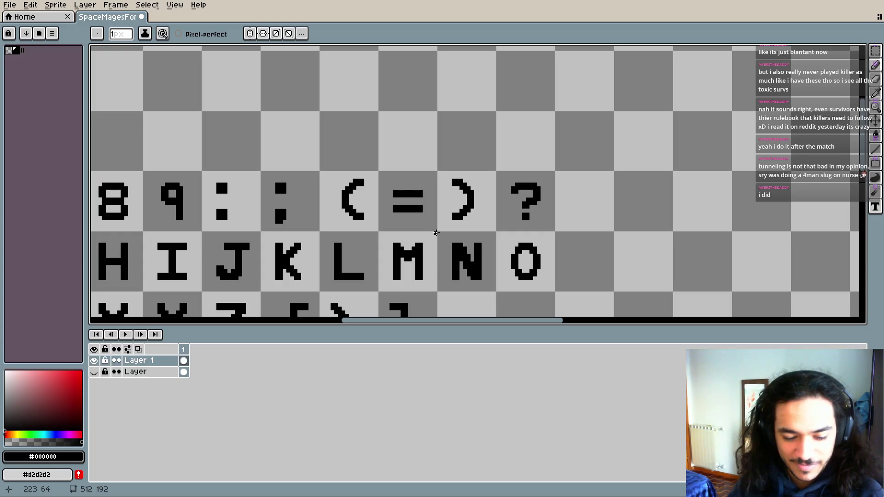
left_click(94, 371)
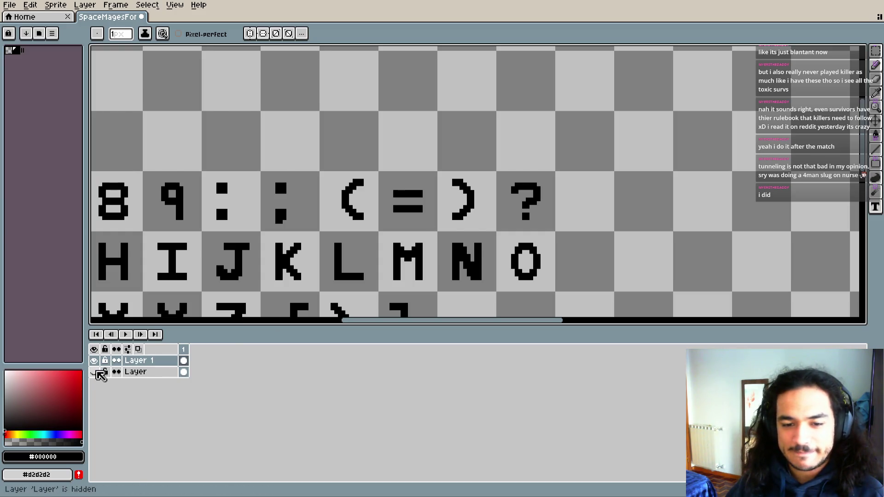
scroll(390, 238, "down", 3)
scroll(390, 238, "up", 2)
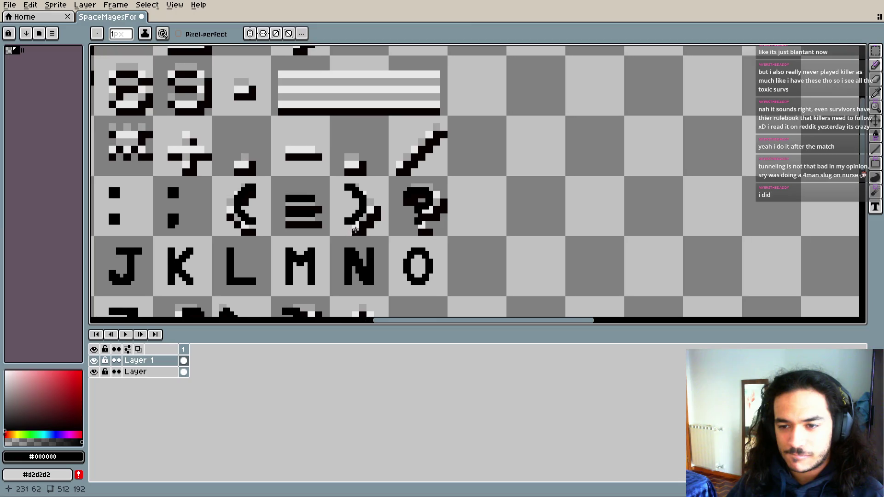
scroll(359, 221, "up", 1)
scroll(354, 225, "up", 1)
scroll(351, 228, "up", 1)
scroll(351, 227, "up", 1)
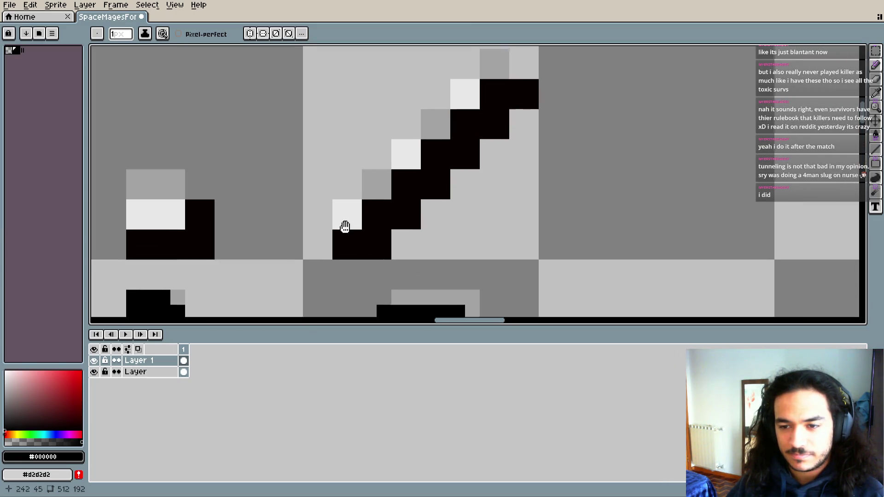
scroll(343, 224, "up", 1)
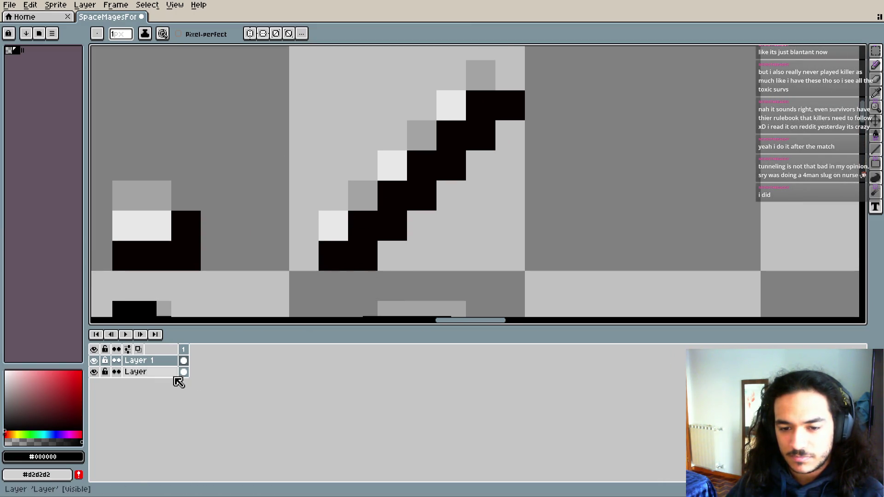
left_click(94, 371)
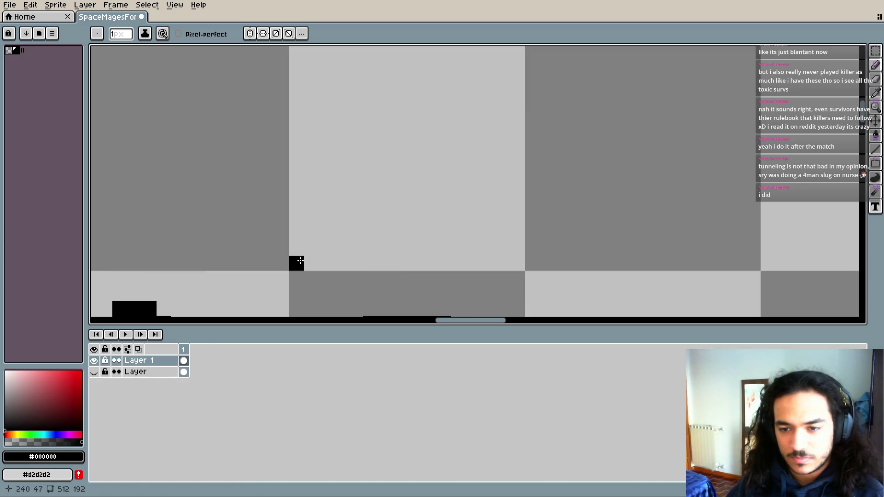
scroll(361, 258, "down", 5)
scroll(360, 248, "down", 2)
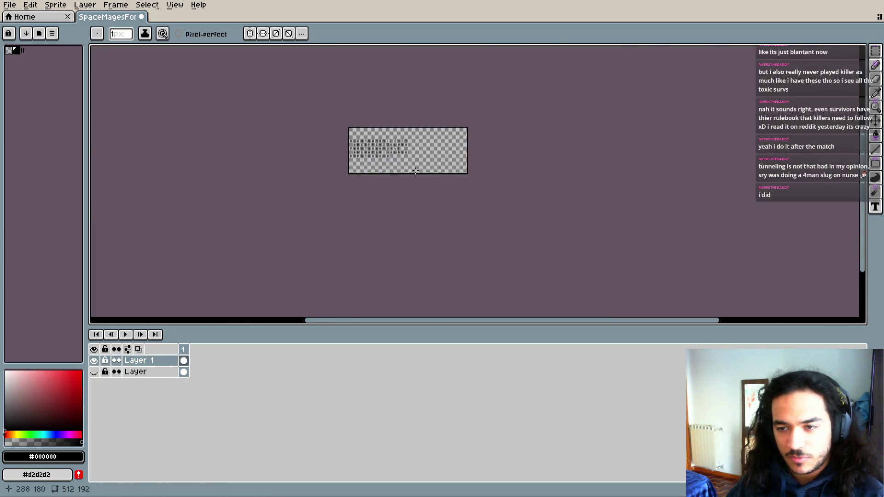
scroll(430, 227, "up", 4)
mouse_move(430, 227)
left_mouse_down()
mouse_move(450, 302)
mouse_move(547, 315)
mouse_move(599, 377)
left_mouse_up()
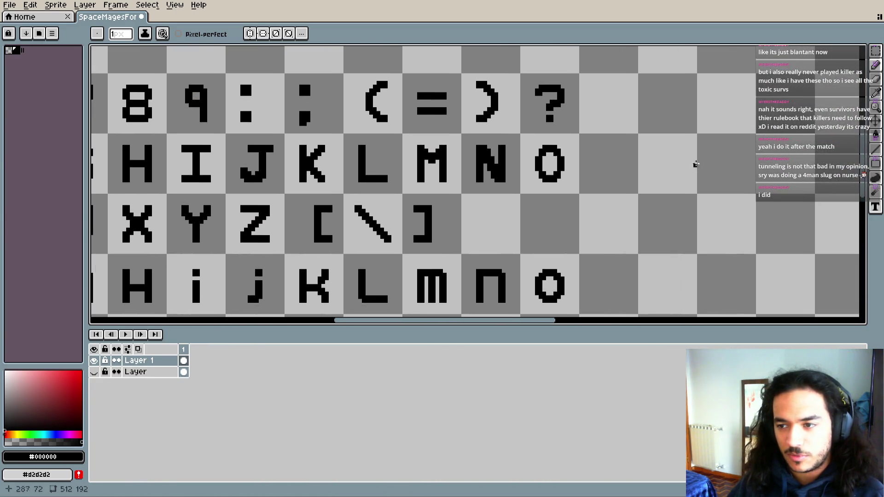
- Magic-wand select the backslash glyph and mirror it into a forward slash
key("w")
left_click(364, 212)
scroll(512, 226, "up", 2)
key("ctrl+t")
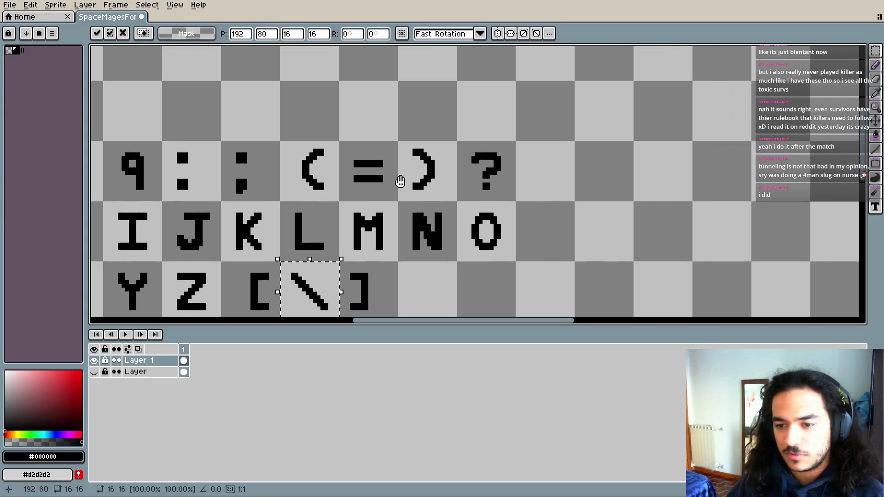
scroll(398, 180, "right", 2)
left_click_drag(249, 275, 377, 288)
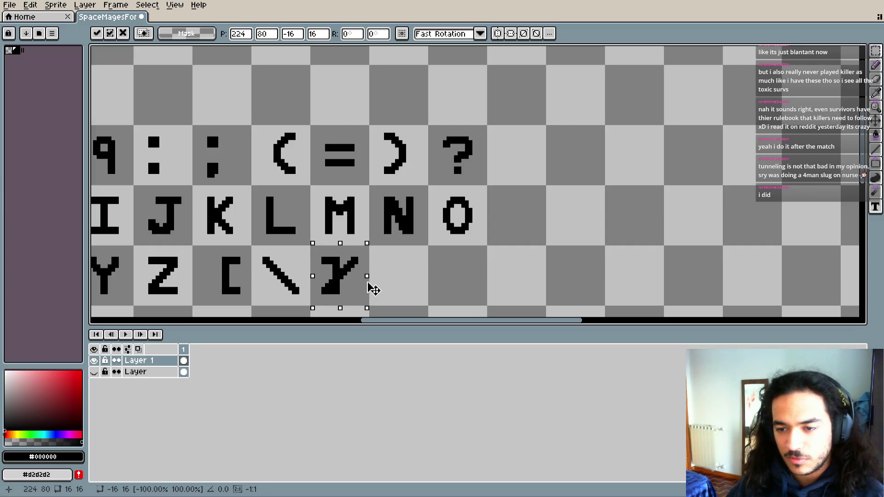
- Move the flipped slash up into the cell above '=' and commit its placement
scroll(368, 288, "up", 4)
left_click_drag(347, 259, 503, 74)
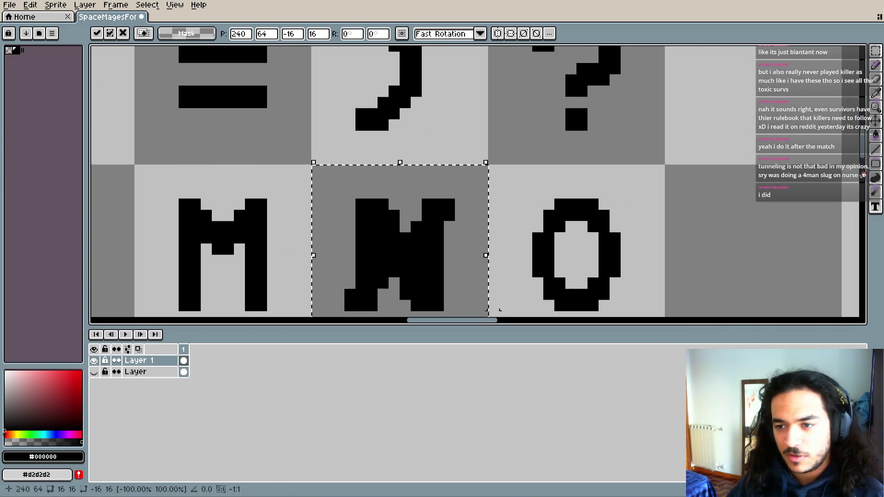
scroll(497, 198, "down", 3)
left_click_drag(446, 276, 376, 128)
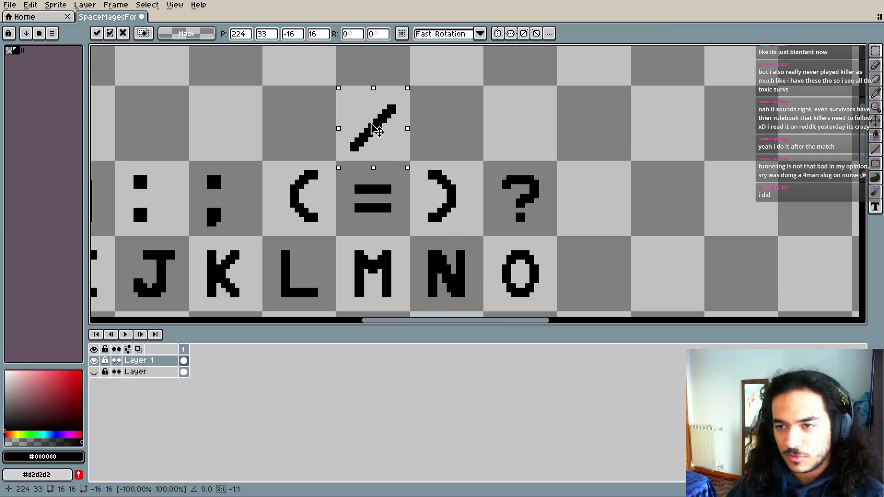
left_click(442, 122)
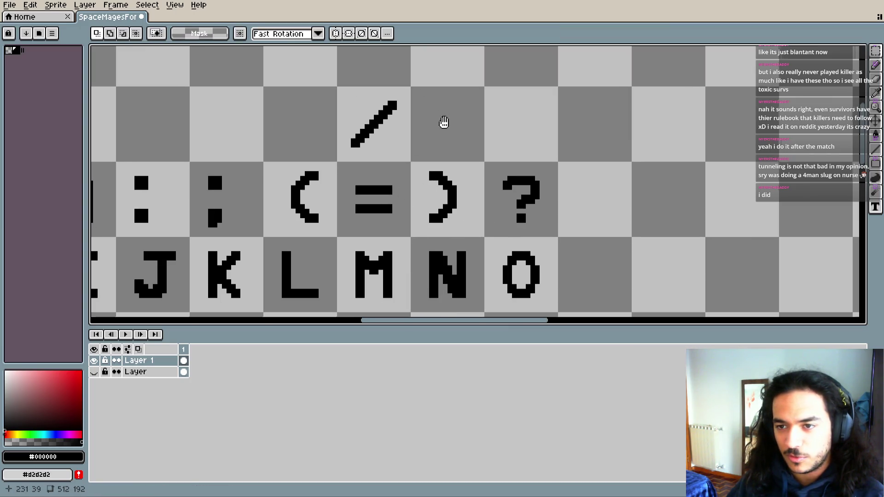
scroll(442, 122, "up", 1)
scroll(442, 122, "left", 1)
- Compare against the bottom reference Layer, then shift the slash right above the '?'
left_click(94, 372)
left_click(94, 372)
mouse_move(391, 129)
left_mouse_down()
mouse_move(458, 197)
mouse_move(584, 183)
left_mouse_up()
left_click(655, 166)
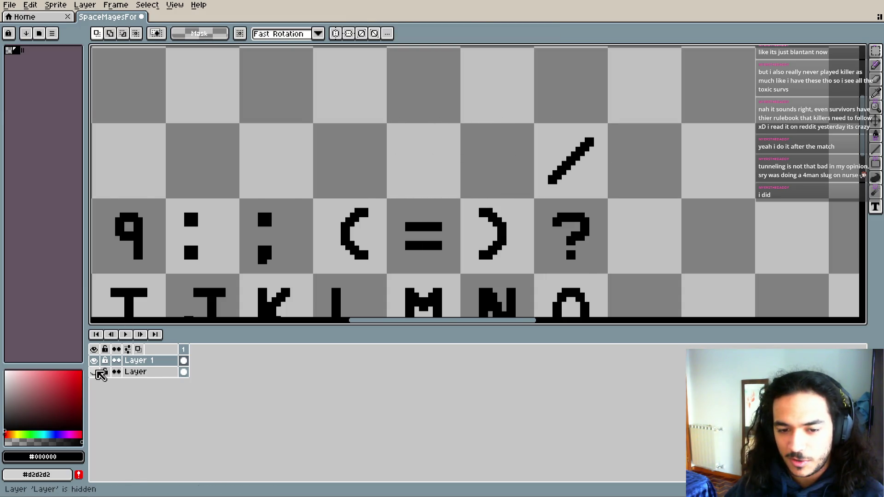
left_click(95, 372)
left_click(95, 372)
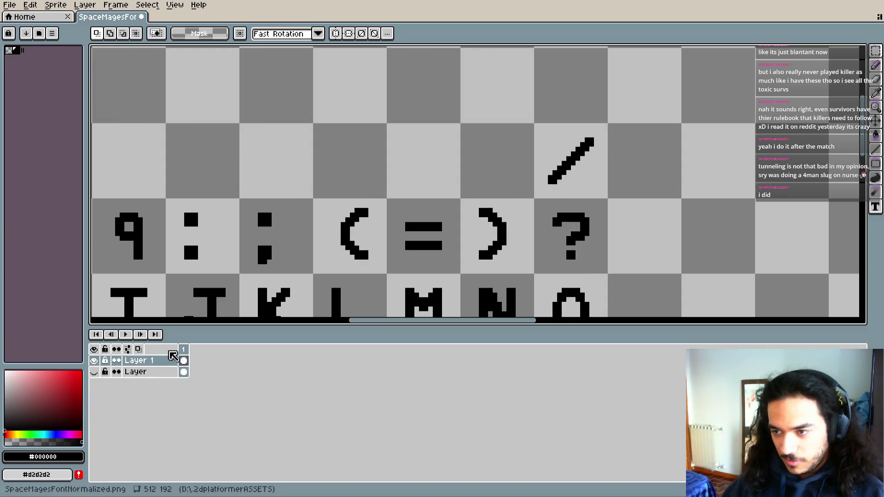
mouse_move(533, 175)
left_mouse_down()
mouse_move(421, 193)
mouse_move(529, 183)
left_mouse_up()
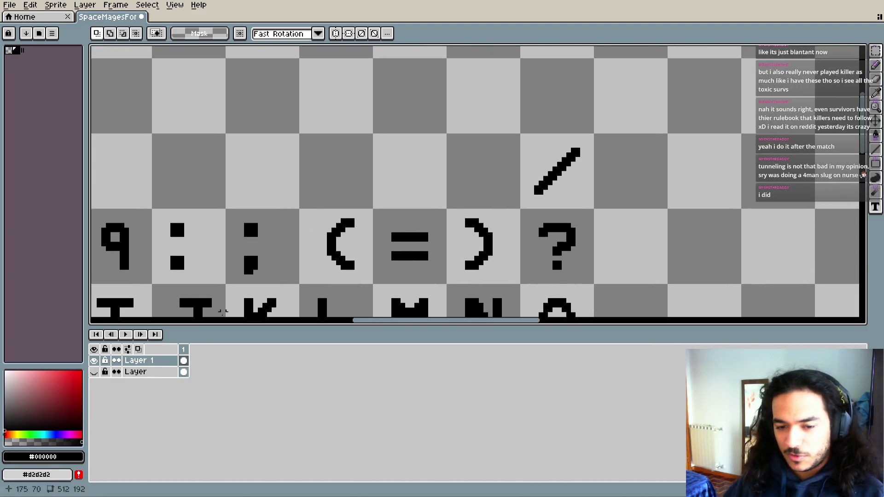
left_click(94, 372)
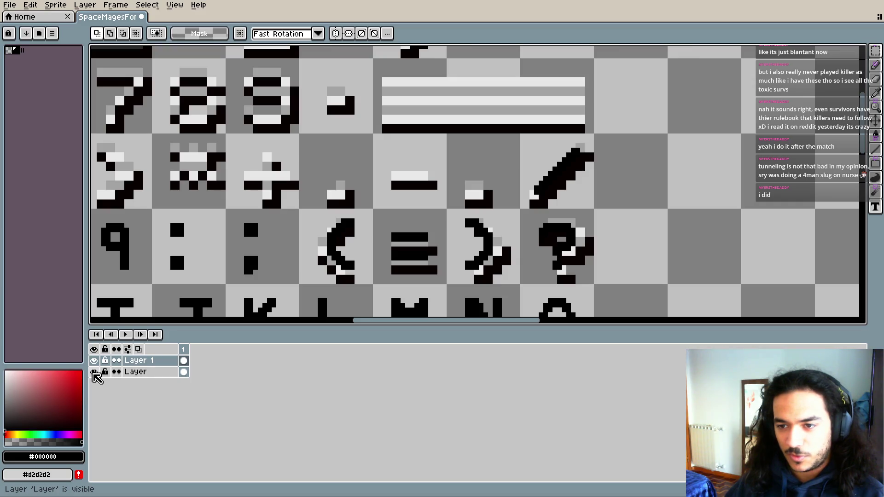
left_click(94, 373)
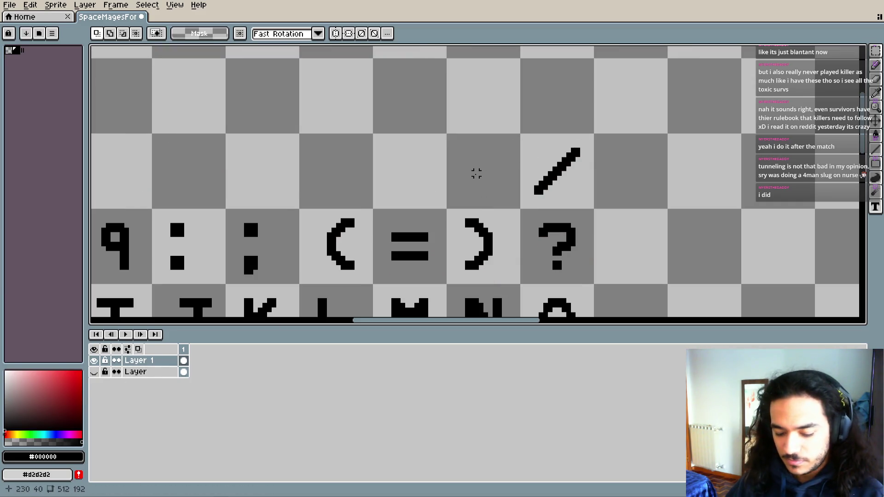
key("b")
scroll(433, 199, "down", 1)
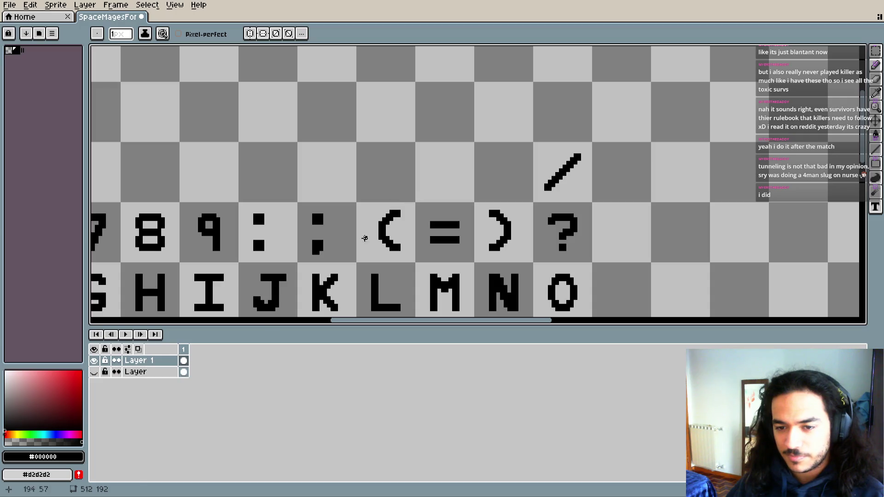
left_click(94, 372)
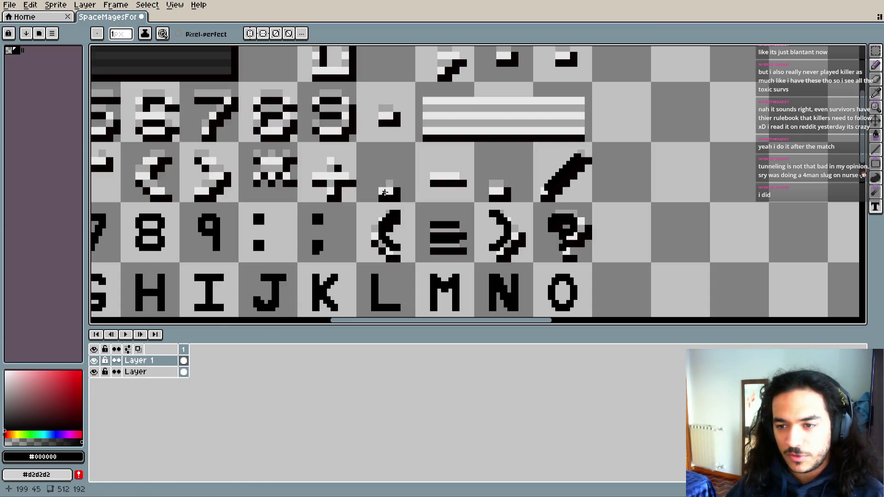
scroll(386, 191, "down", 1)
left_click_drag(385, 192, 532, 140)
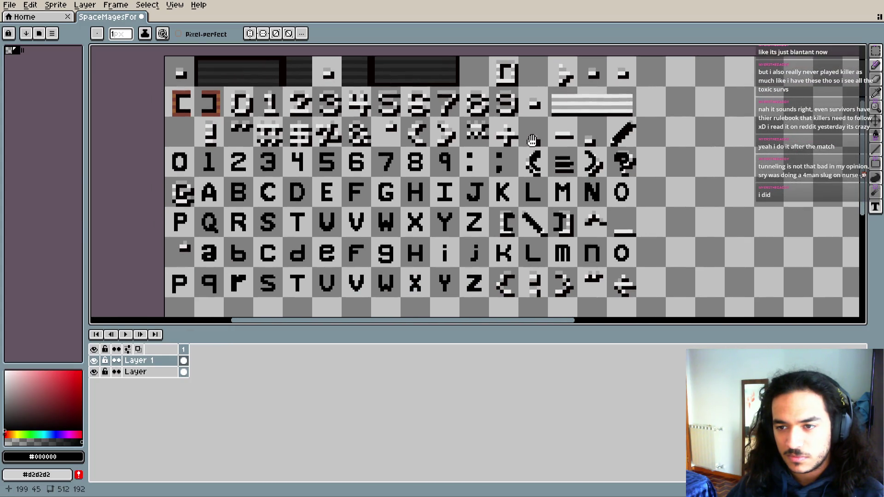
scroll(532, 141, "down", 3)
scroll(533, 140, "up", 1)
scroll(532, 140, "up", 2)
left_click_drag(440, 144, 440, 272)
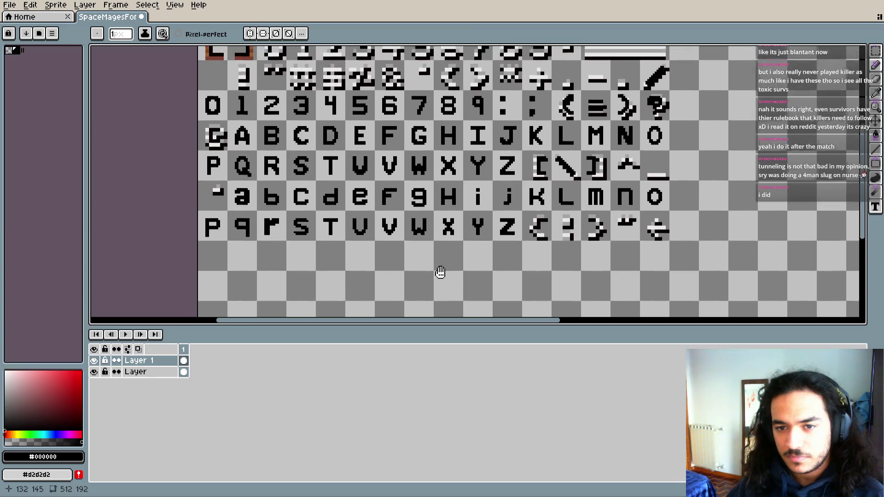
scroll(440, 272, "up", 2)
scroll(405, 194, "up", 1)
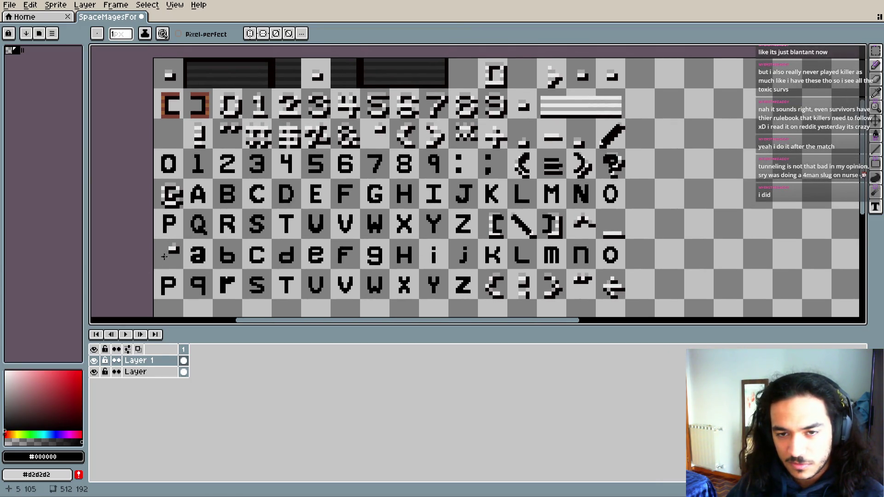
left_click(94, 372)
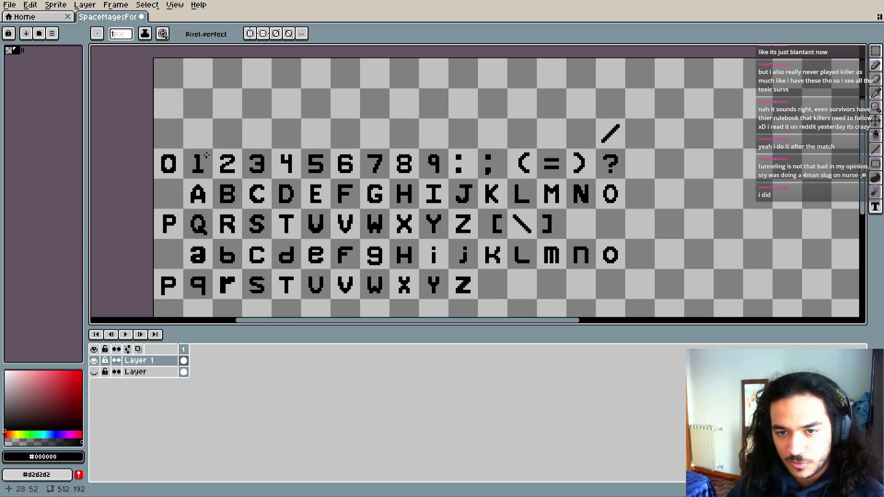
- Pencil a black '!' above the digit 1: a tall vertical stem over a square dot
scroll(280, 171, "up", 2)
scroll(279, 171, "up", 2)
scroll(359, 205, "up", 2)
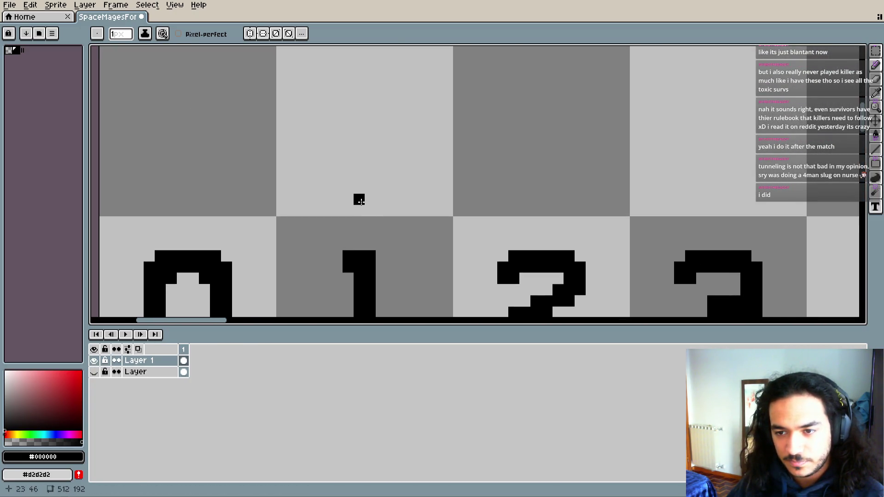
left_click_drag(359, 177, 366, 167)
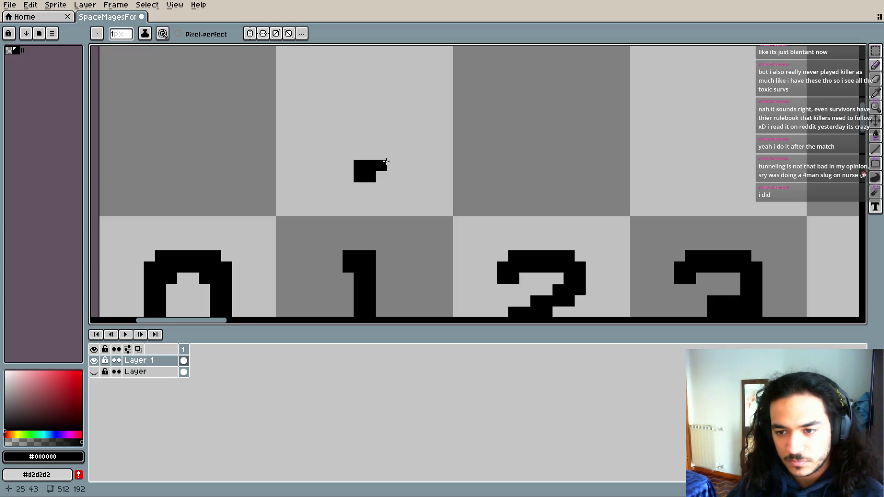
key("i")
key("b")
left_click_drag(418, 206, 403, 229)
left_click(362, 135)
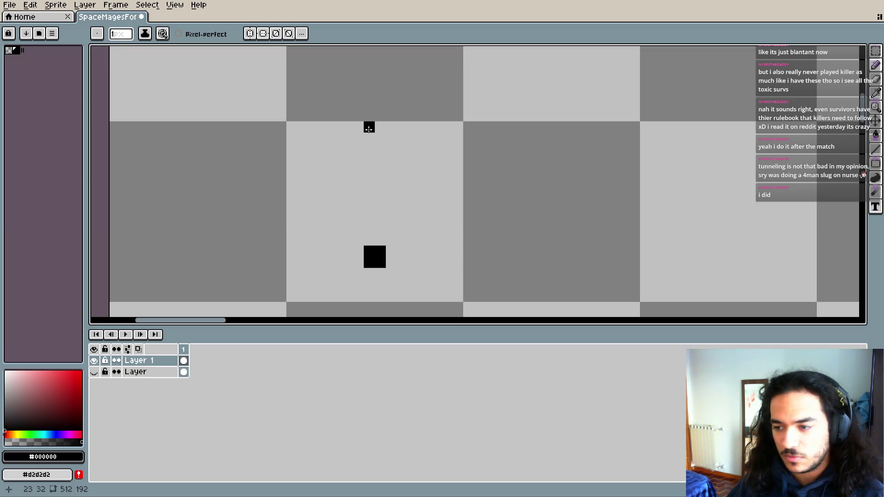
mouse_move(369, 160)
left_mouse_down()
mouse_move(377, 182)
mouse_move(368, 197)
mouse_move(387, 226)
left_mouse_up()
left_click(373, 180)
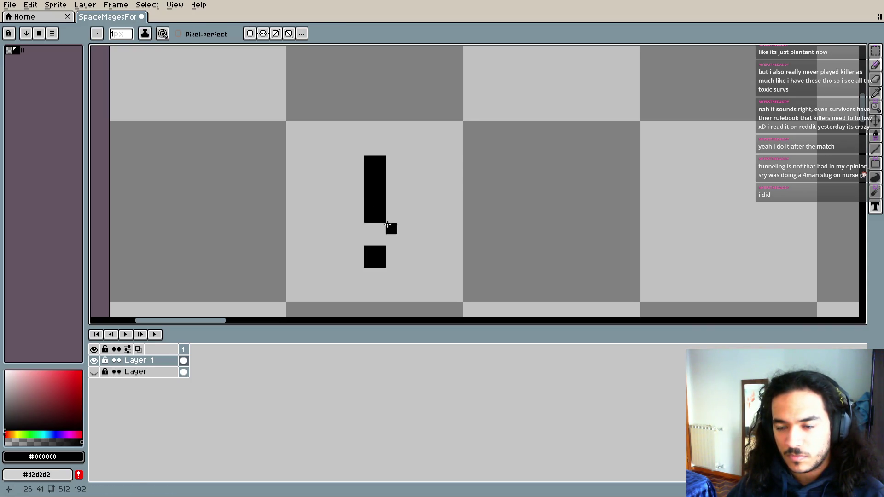
key("i")
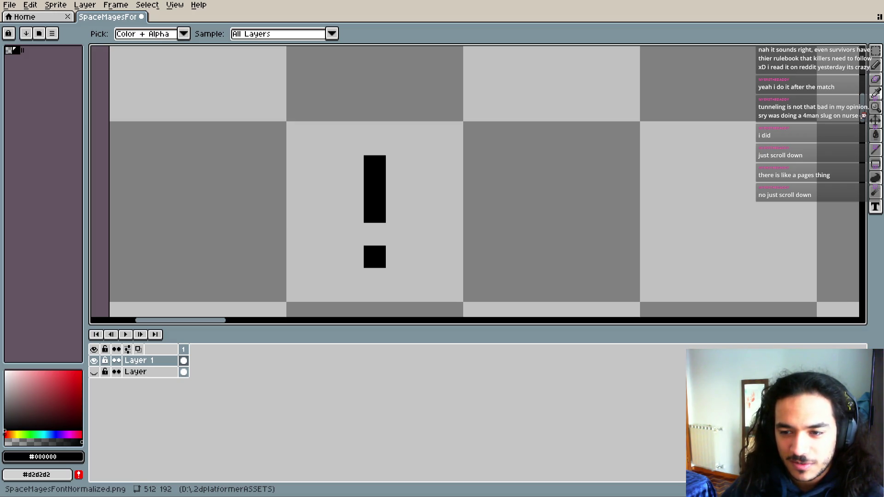
key("alt+Tab")
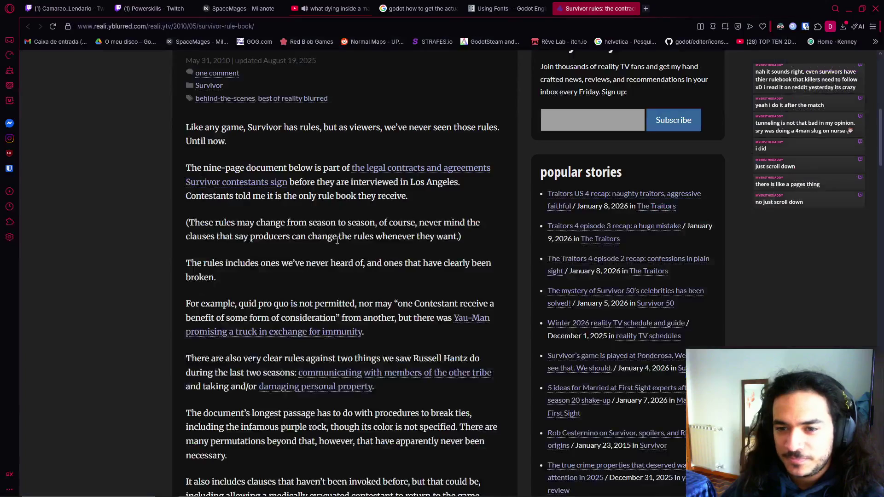
scroll(379, 283, "down", 3)
scroll(379, 283, "up", 3)
scroll(379, 283, "up", 10)
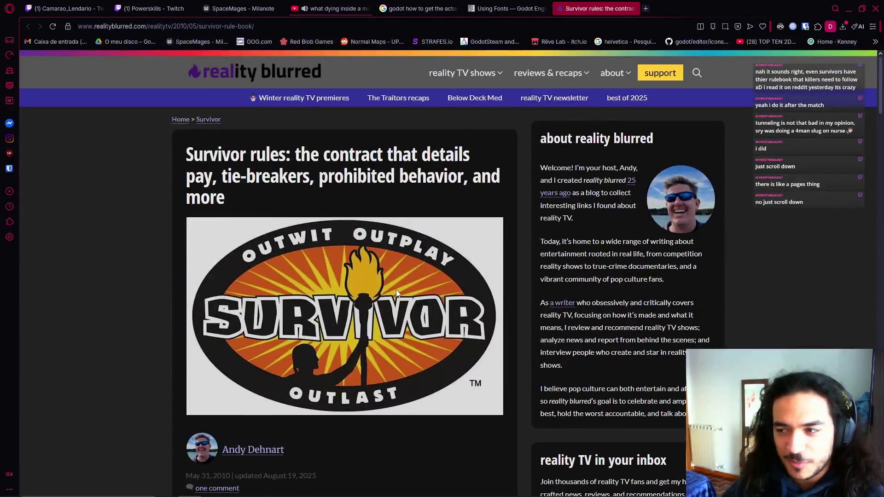
key("alt+Tab")
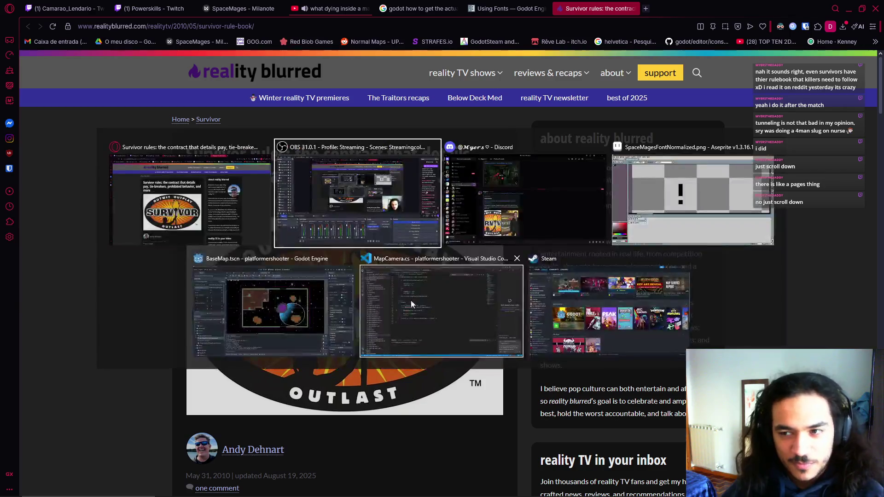
scroll(431, 382, "down", 8)
scroll(428, 381, "down", 10)
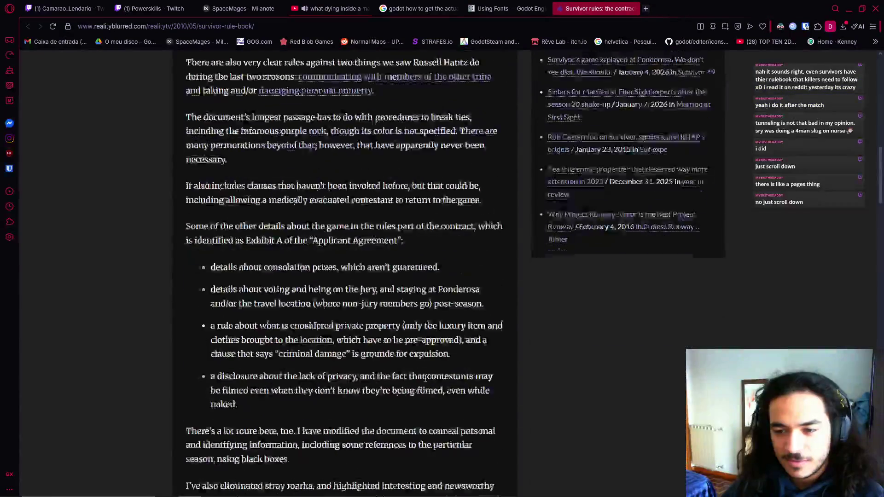
scroll(414, 376, "down", 4)
scroll(406, 373, "down", 5)
scroll(407, 368, "down", 5)
scroll(410, 361, "down", 1)
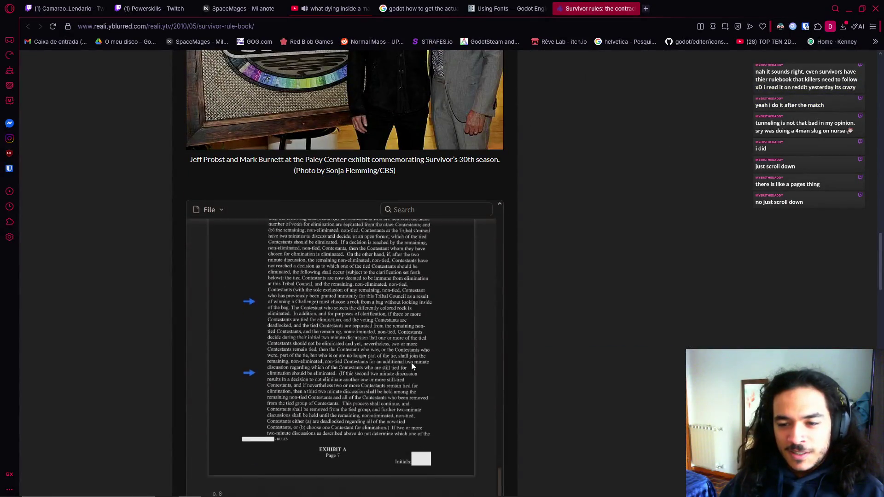
scroll(411, 363, "down", 1)
scroll(410, 363, "down", 2)
scroll(556, 371, "down", 2)
scroll(444, 368, "down", 2)
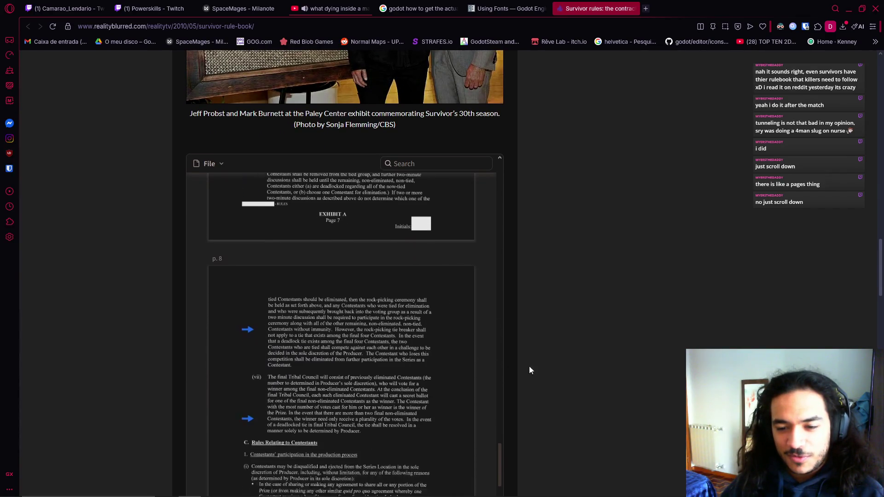
scroll(529, 366, "down", 2)
scroll(576, 369, "down", 1)
scroll(437, 341, "down", 2)
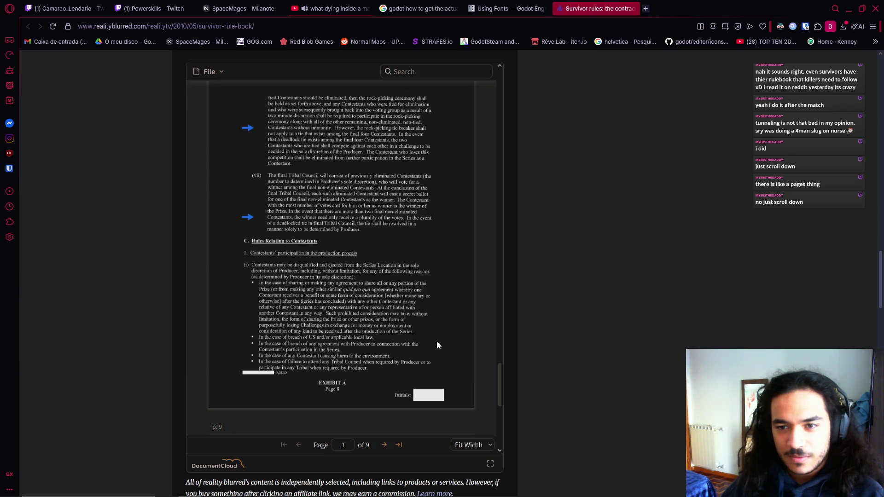
right_click(436, 342)
left_click(378, 328)
scroll(372, 336, "down", 2)
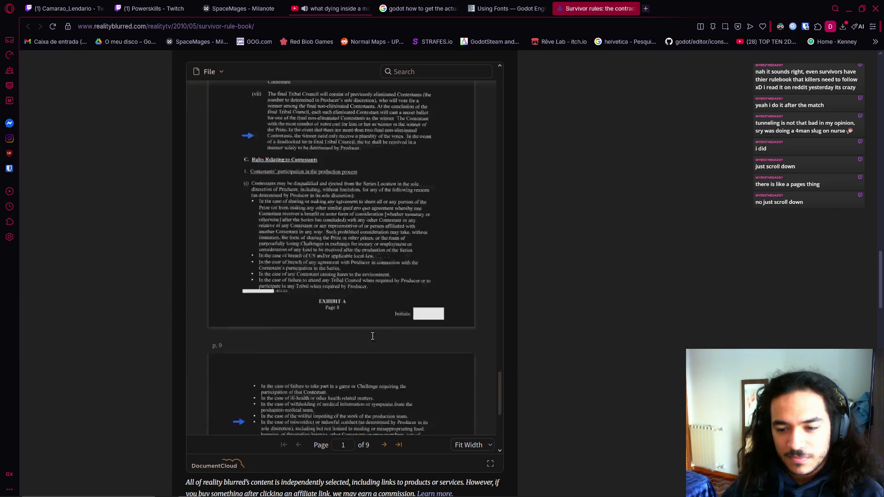
scroll(372, 336, "down", 3)
scroll(373, 341, "down", 4)
scroll(373, 359, "up", 9)
scroll(371, 371, "up", 5)
scroll(361, 358, "up", 10)
scroll(361, 358, "up", 15)
scroll(359, 359, "up", 15)
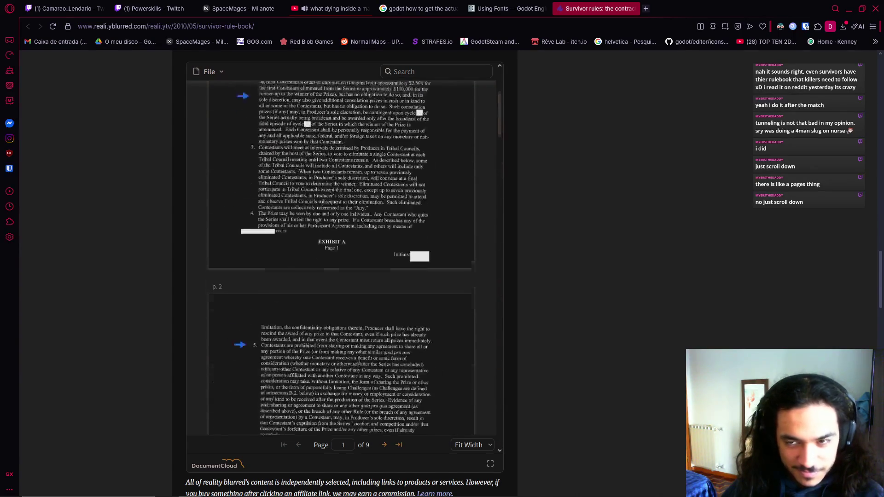
scroll(358, 360, "up", 5)
key("alt+Tab")
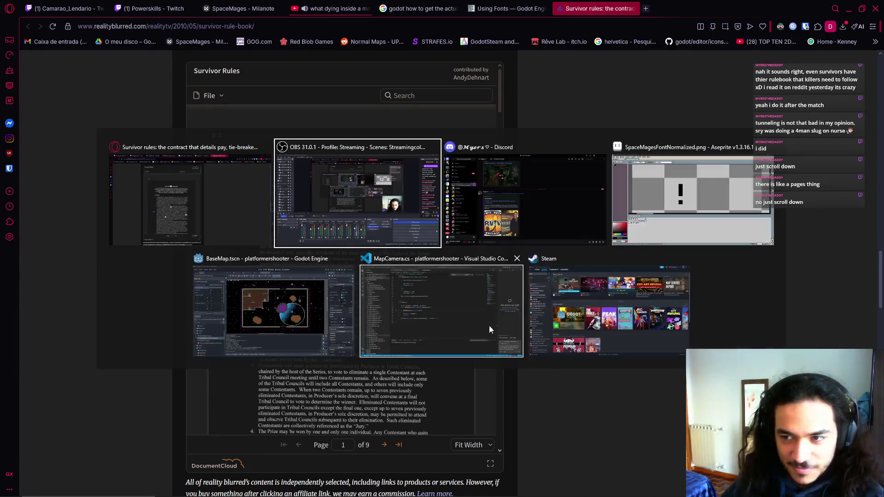
key("alt+Tab")
key("Tab")
key("Tab")
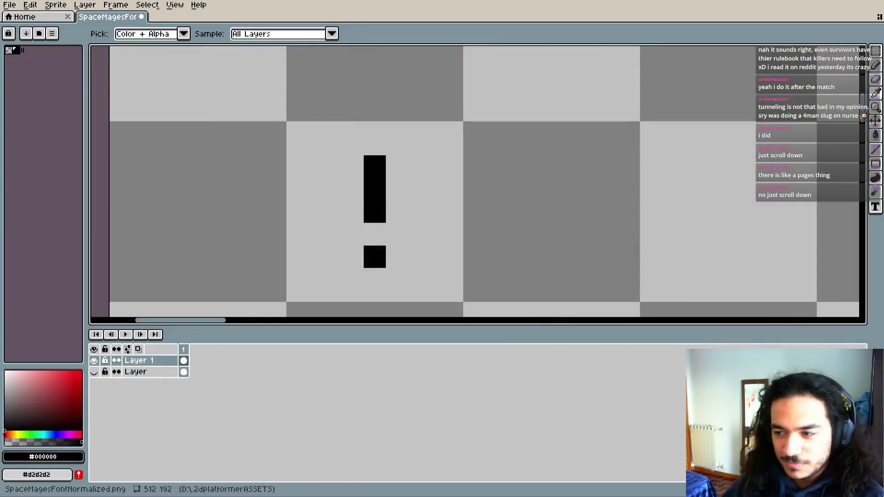
- Toggle the bottom Layer's eye icon off and on, leaving it shown beneath Layer 1
scroll(460, 249, "down", 5)
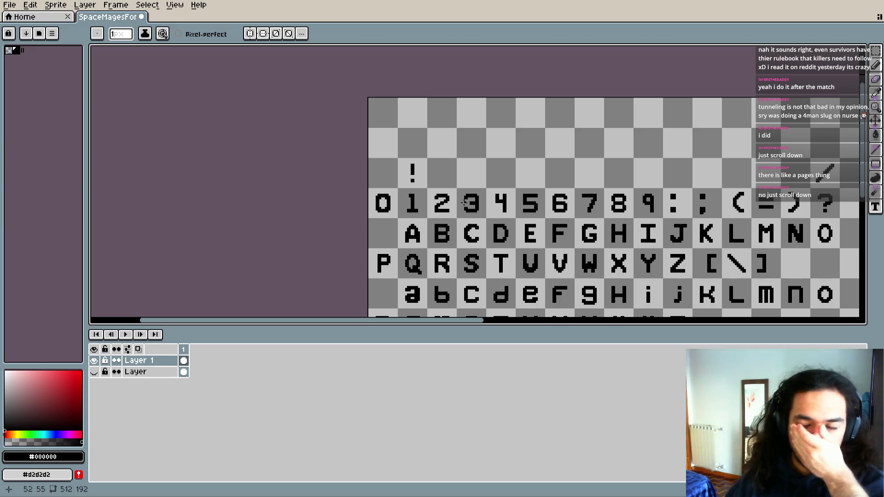
scroll(530, 184, "up", 1)
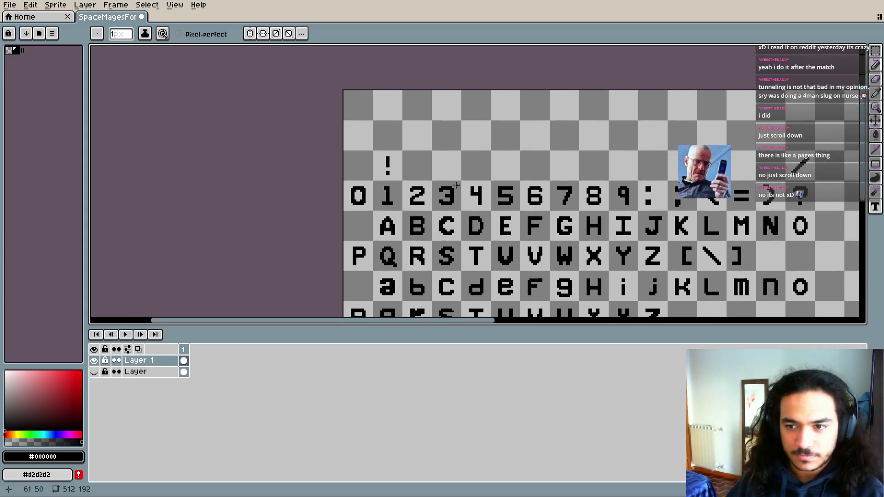
scroll(405, 152, "up", 1)
scroll(398, 171, "up", 2)
left_click_drag(398, 172, 367, 158)
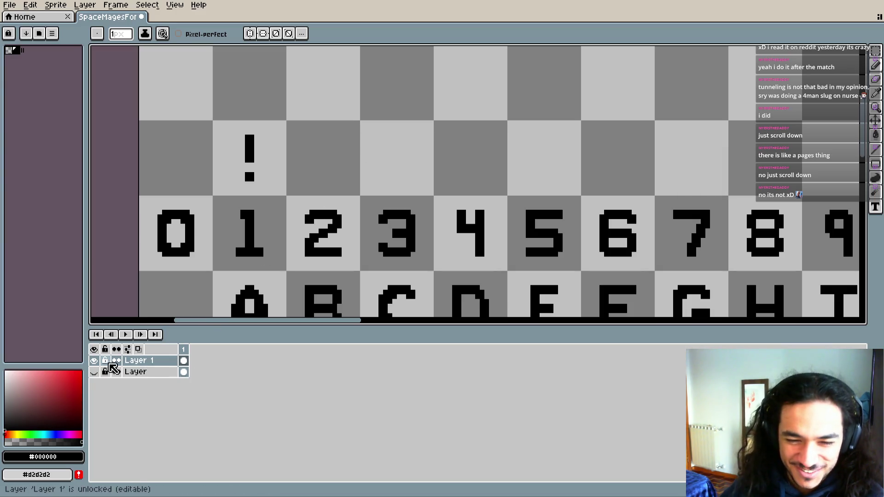
left_click(94, 372)
left_click(95, 372)
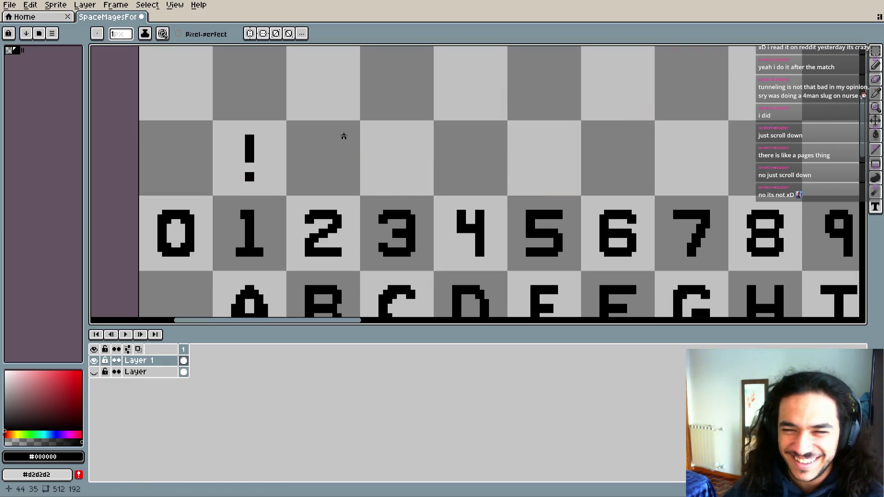
scroll(341, 136, "up", 1)
left_click(95, 372)
- Pan across the full sheet, switch to Move then back to Pencil, and go to the browser
scroll(296, 228, "down", 2)
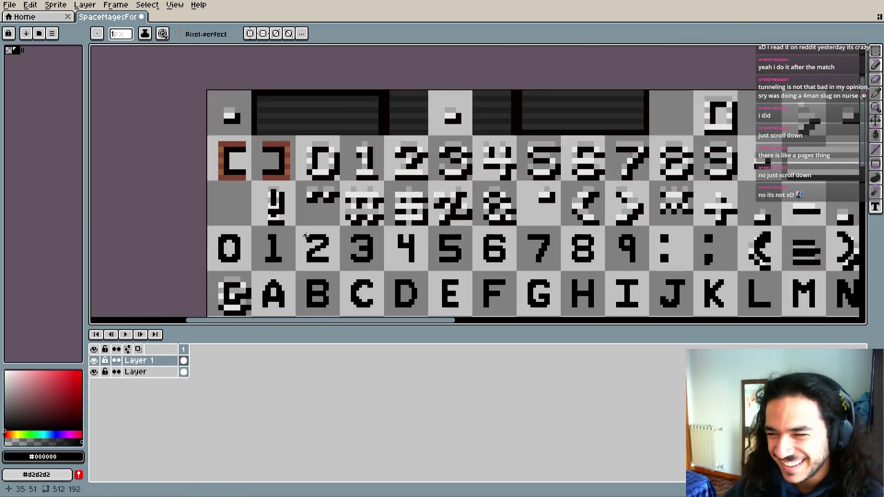
scroll(279, 238, "right", 1)
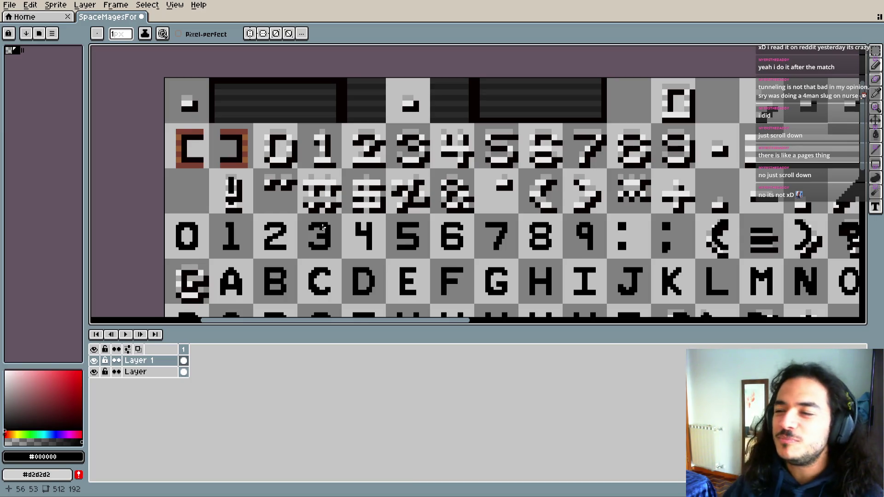
mouse_move(574, 174)
left_mouse_down()
mouse_move(391, 209)
mouse_move(566, 167)
left_mouse_up()
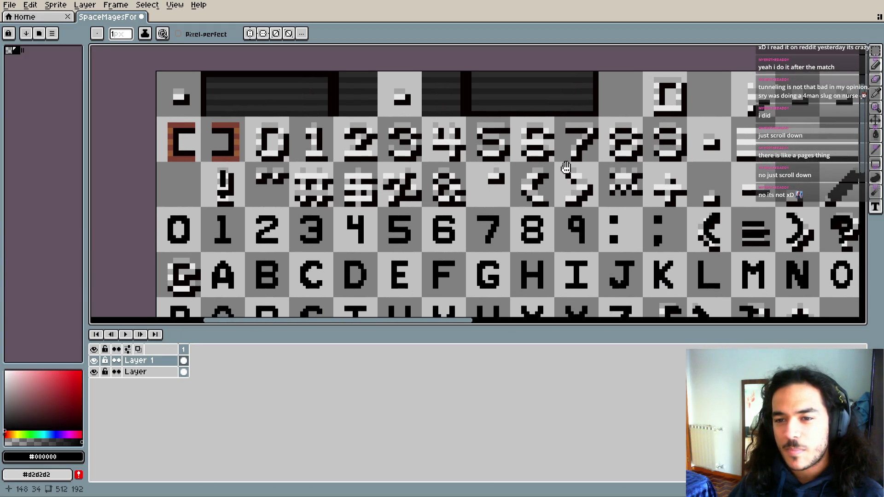
scroll(506, 193, "down", 5)
scroll(494, 224, "up", 4)
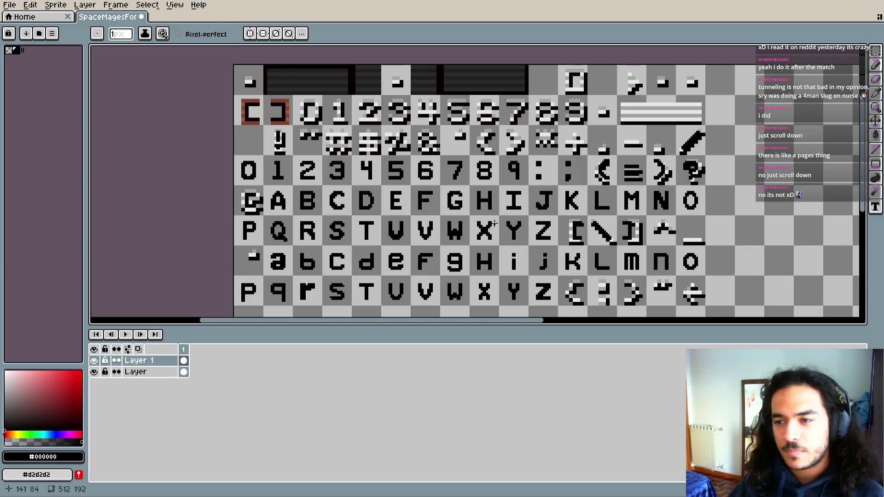
scroll(493, 225, "down", 1)
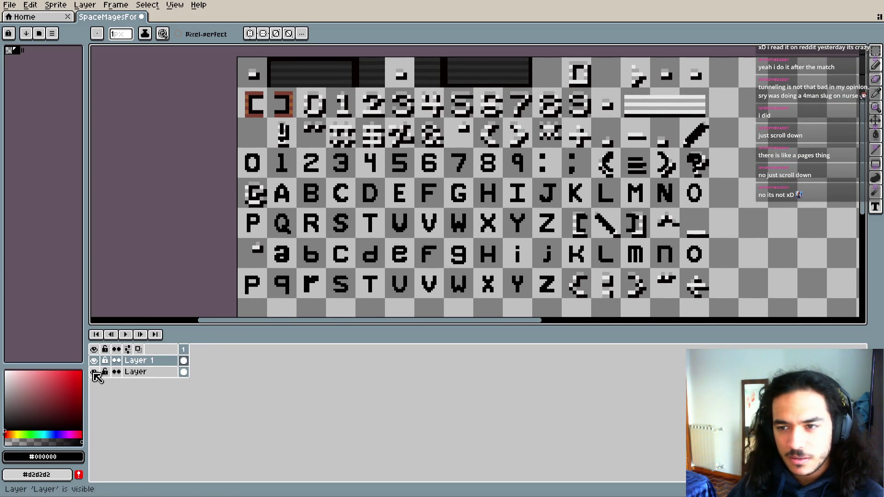
key("v")
key("b")
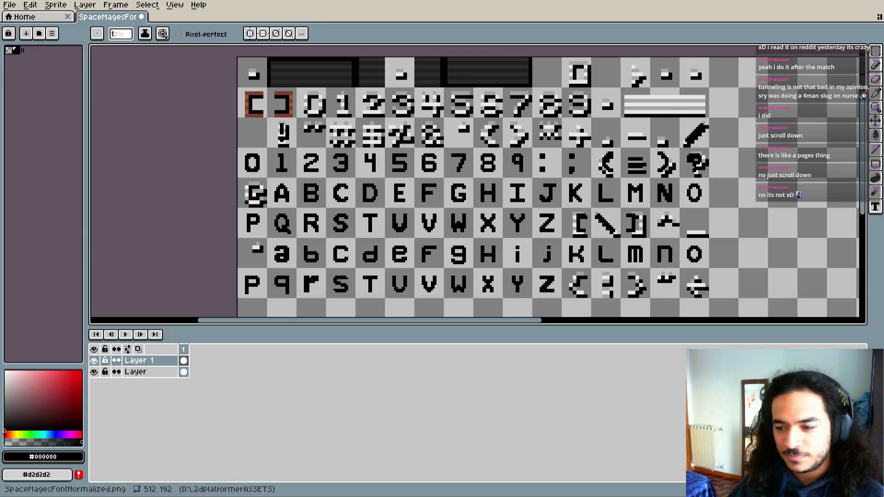
key("alt+Tab")
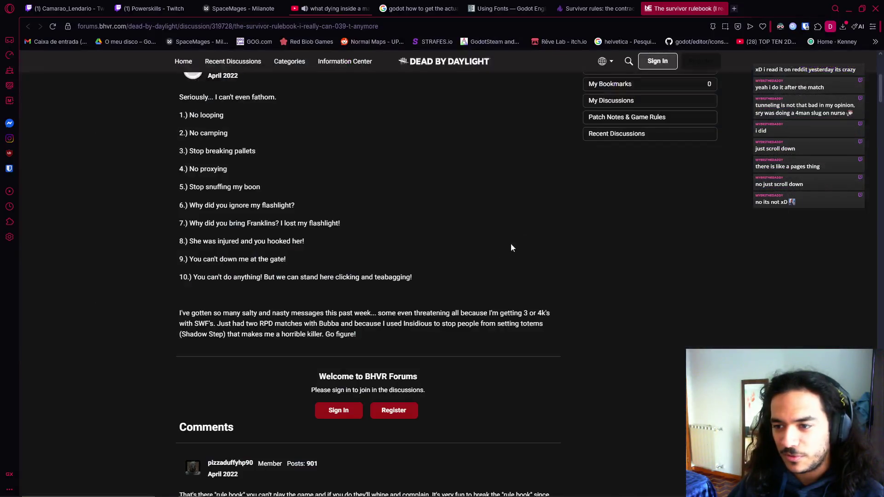
- Scroll the survivor rulebook thread down to its numbered rules
scroll(460, 258, "up", 5)
scroll(290, 330, "down", 1)
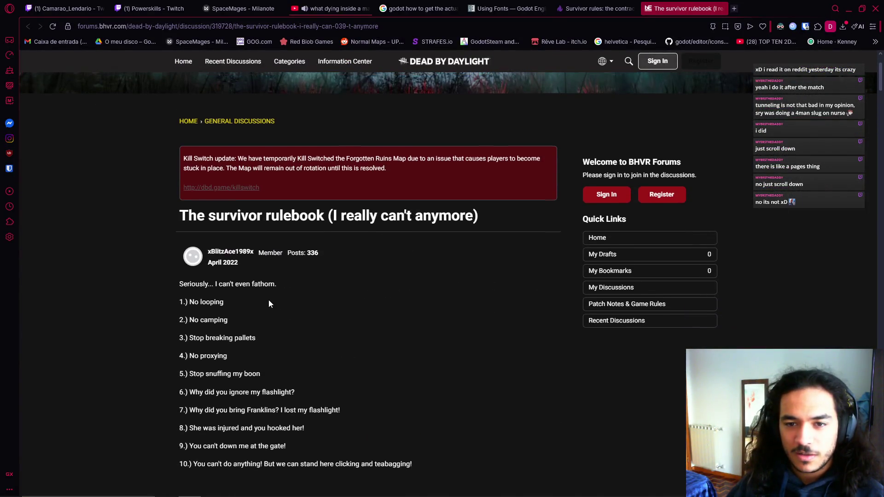
scroll(269, 300, "up", 1)
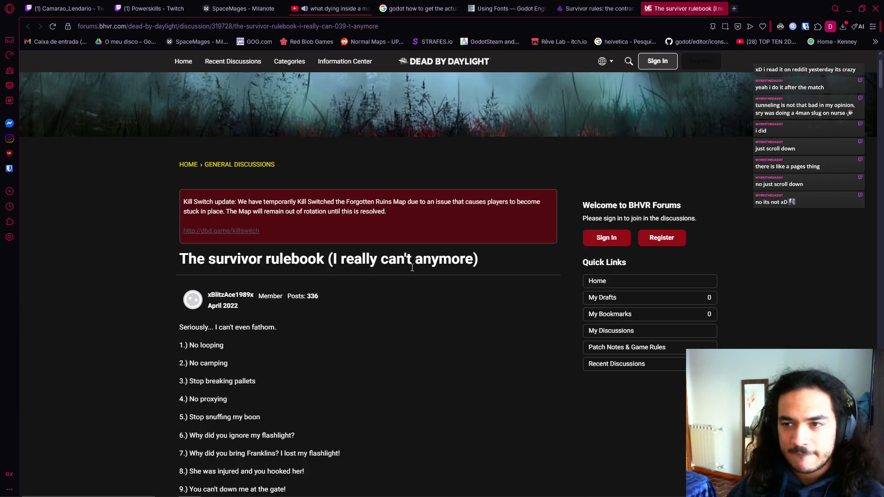
scroll(404, 283, "down", 1)
left_click_drag(204, 212, 427, 213)
left_click(439, 221)
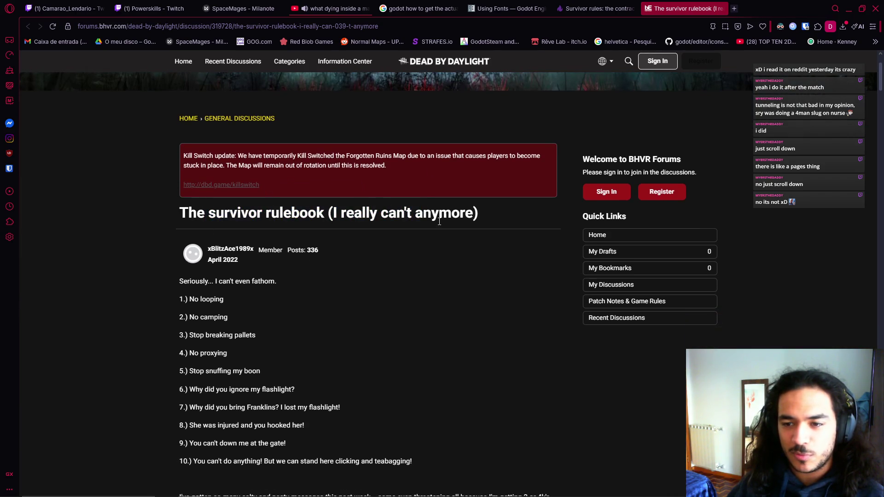
scroll(388, 270, "down", 1)
left_click(290, 241)
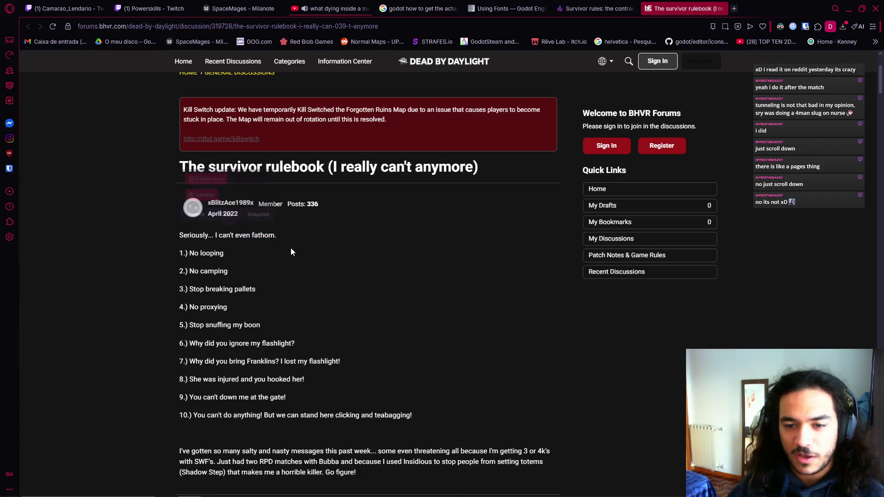
scroll(288, 249, "down", 2)
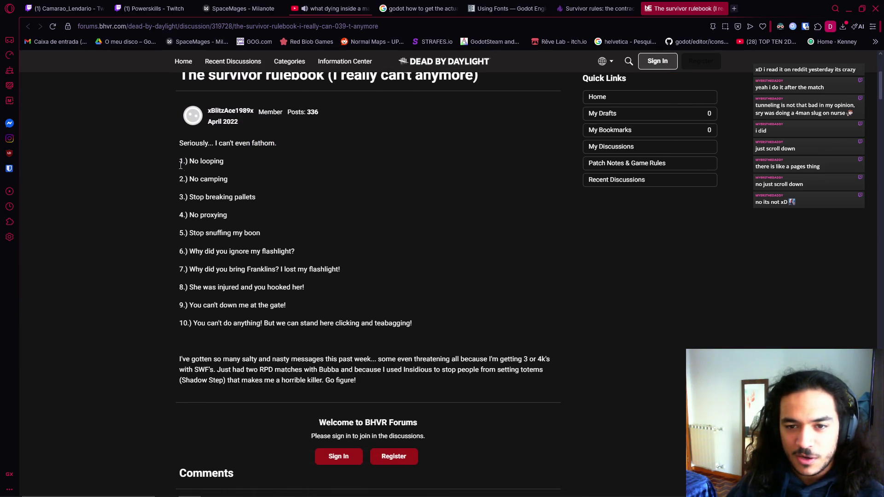
- Highlight rules 1–3: 'No looping', 'No camping' and 'Stop breaking pallets'
left_click_drag(180, 162, 225, 161)
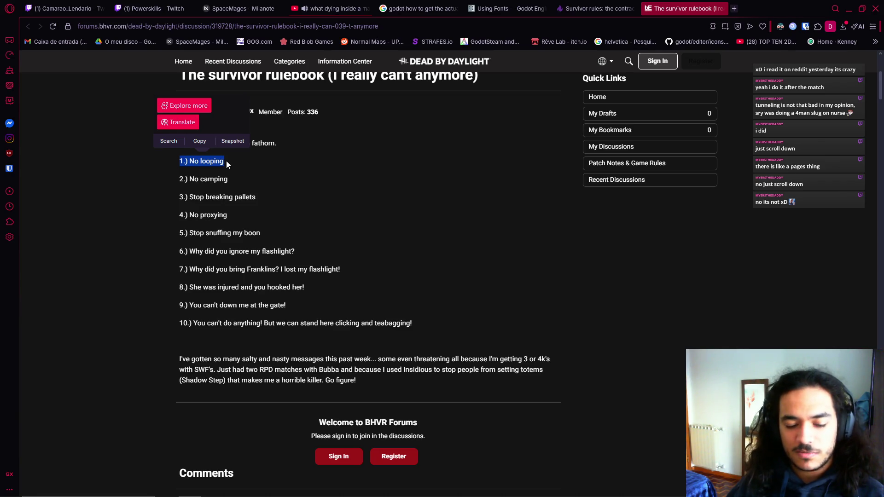
left_click(226, 161)
left_click_drag(180, 162, 225, 163)
left_click(226, 163)
left_click_drag(180, 180, 242, 178)
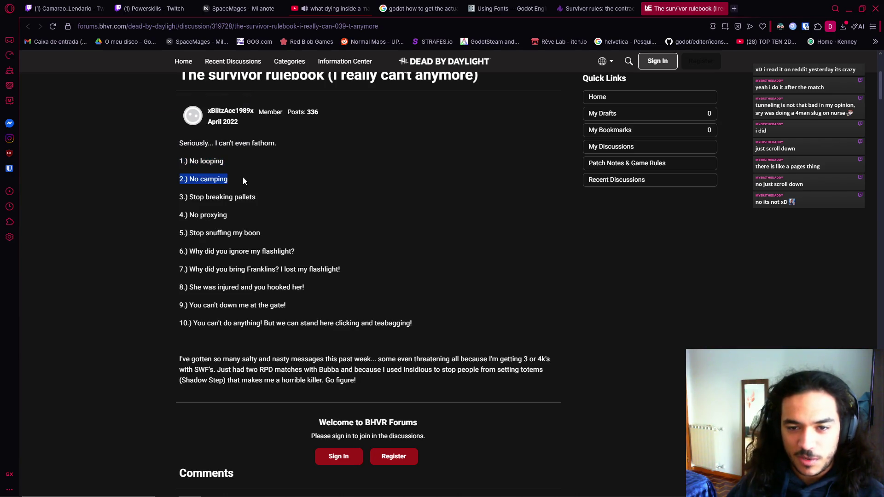
left_click(242, 177)
left_click_drag(180, 197, 270, 198)
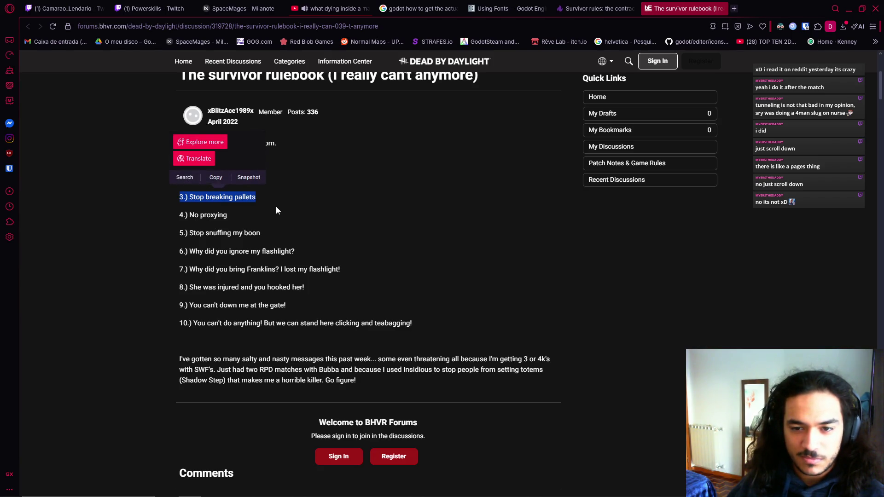
left_click(276, 210)
- Highlight rules 4–7, from 'No proxying' to 'I lost my flashlight!', then switch to Discord
left_click_drag(189, 215, 246, 215)
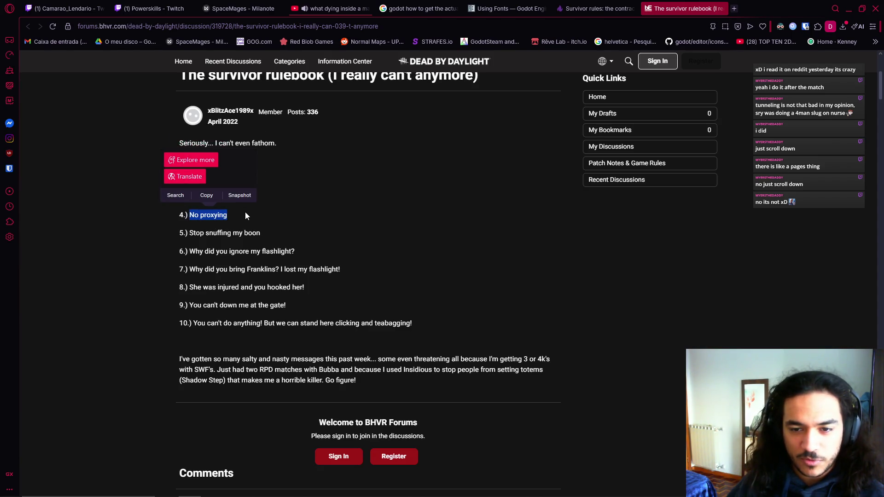
left_click(245, 215)
left_click_drag(180, 233, 276, 233)
left_click(280, 242)
left_click_drag(188, 252, 329, 251)
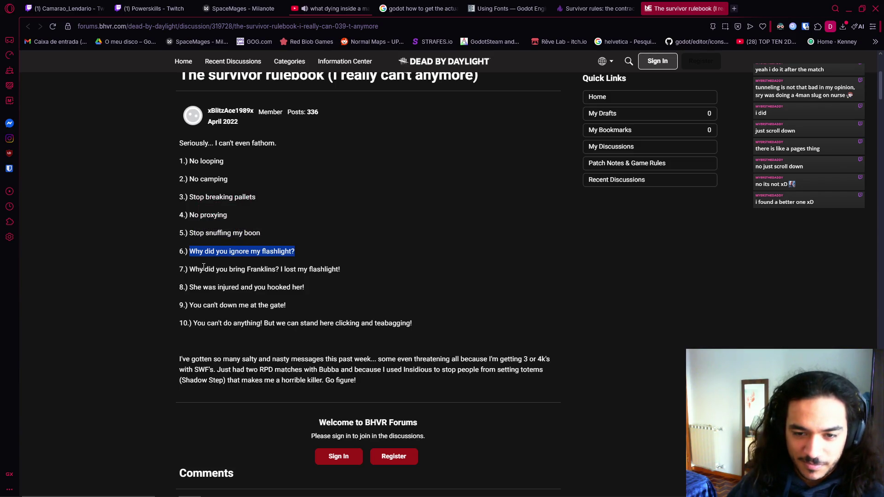
left_click_drag(195, 269, 281, 269)
left_click(266, 268)
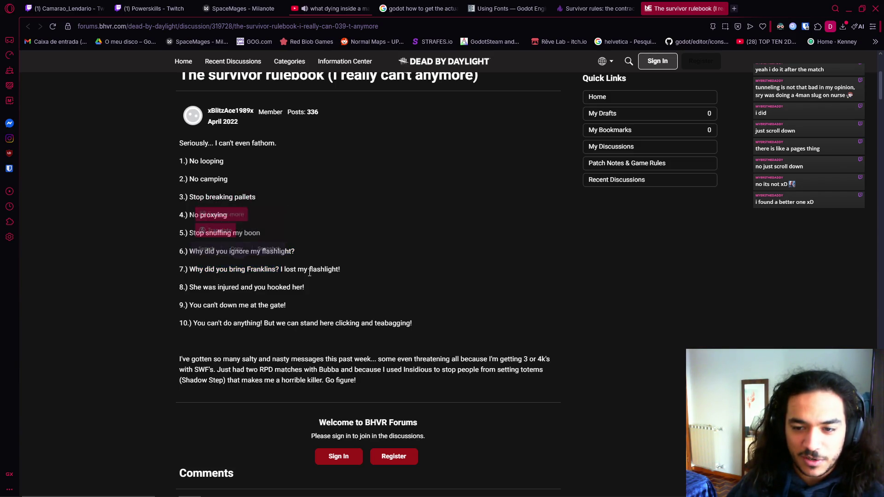
left_click_drag(279, 269, 343, 268)
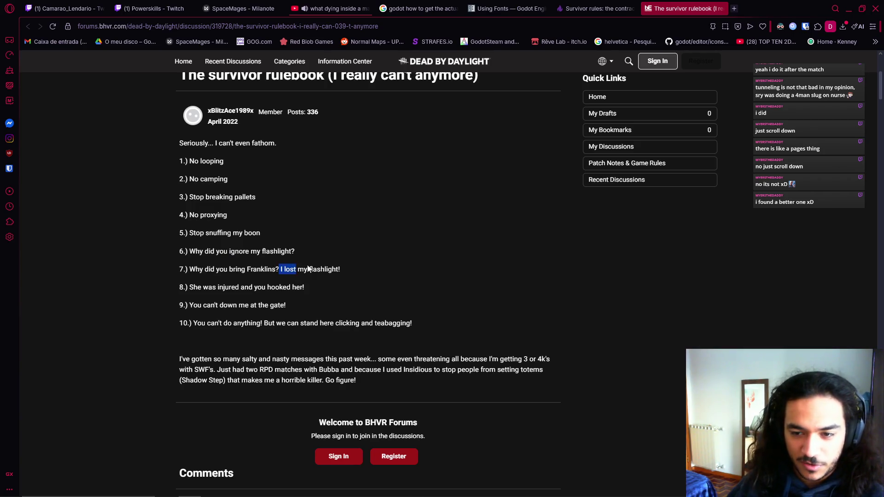
left_click(346, 266)
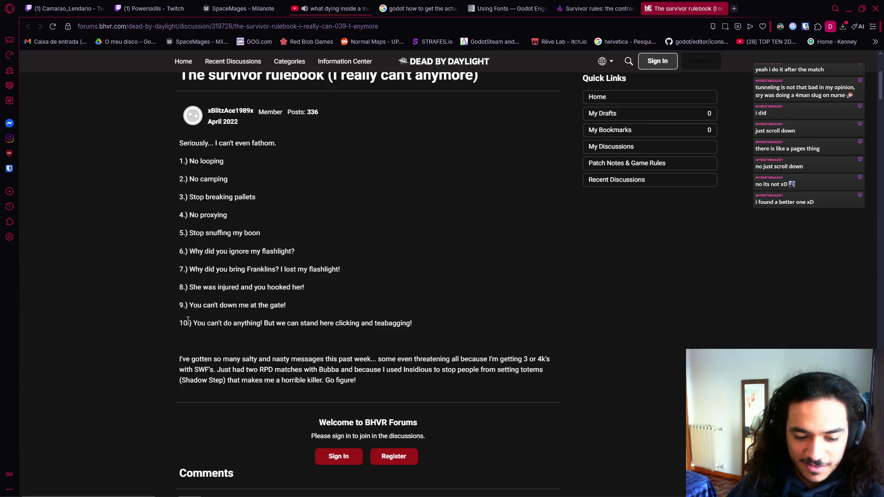
left_click(167, 492)
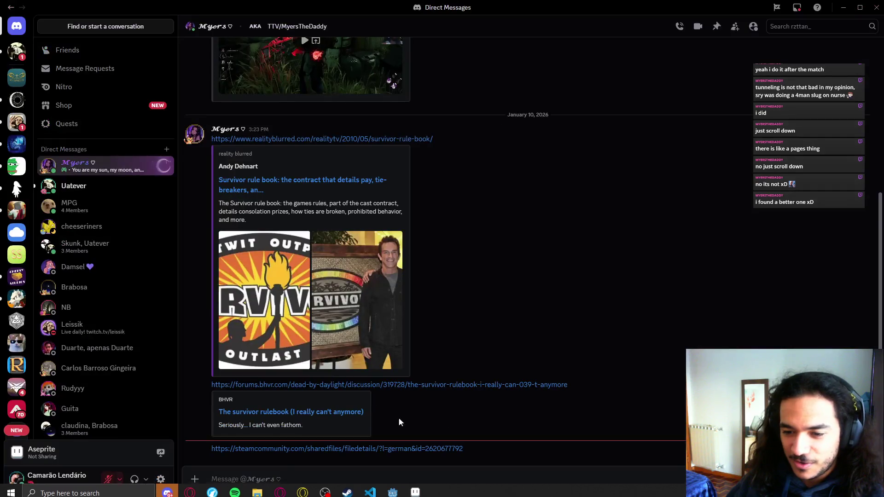
- Open the shared Steam Community guide link and copy Rule #2's text
left_click(354, 449)
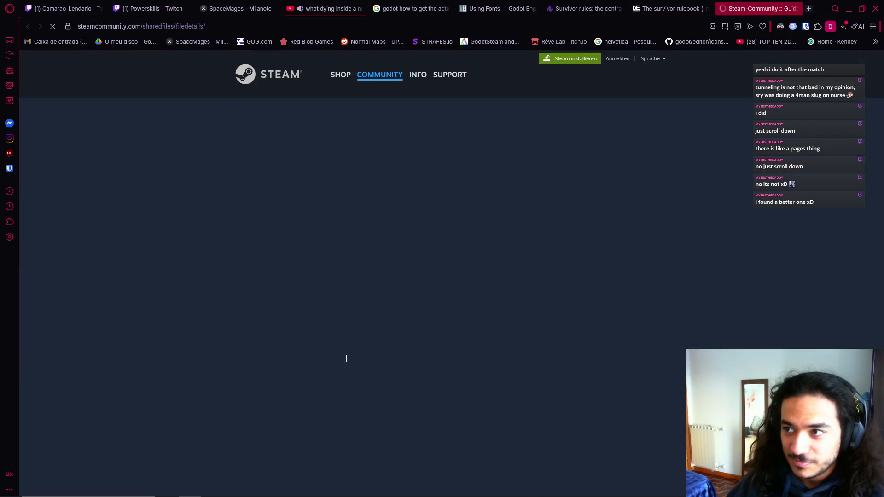
scroll(316, 382, "down", 1)
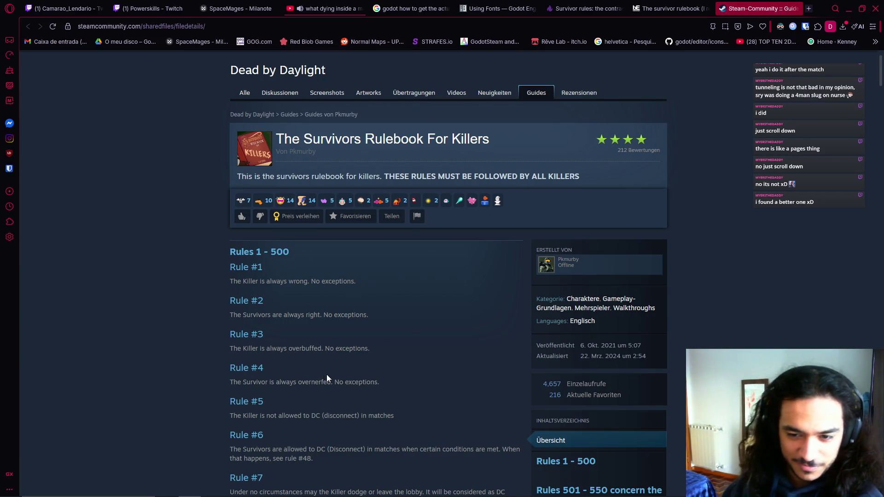
mouse_move(225, 317)
left_mouse_down()
mouse_move(387, 328)
mouse_move(402, 316)
left_mouse_up()
key("ctrl+c")
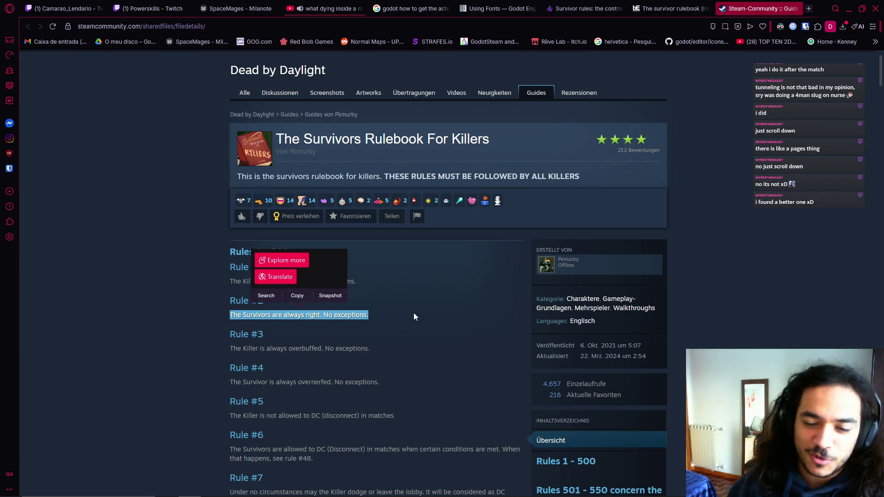
scroll(422, 308, "down", 1)
left_click(413, 305)
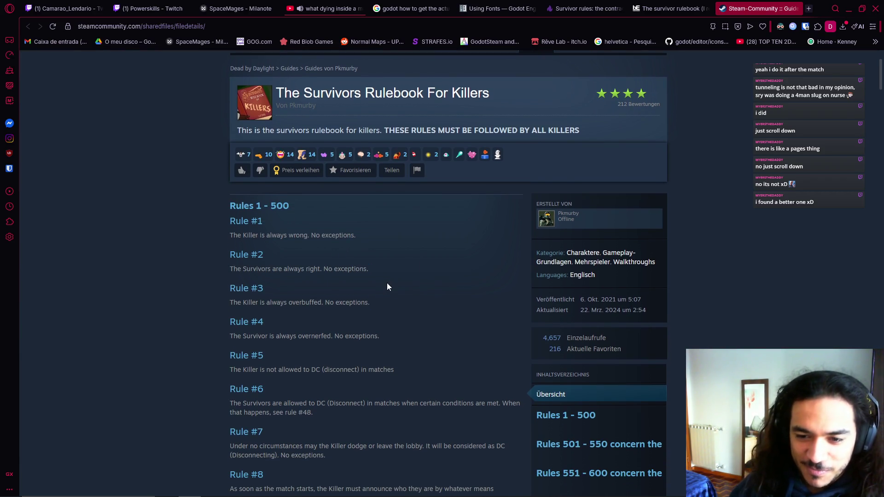
- Read Rules #3 and #4 of the guide, highlighting their text
left_click_drag(351, 225, 404, 270)
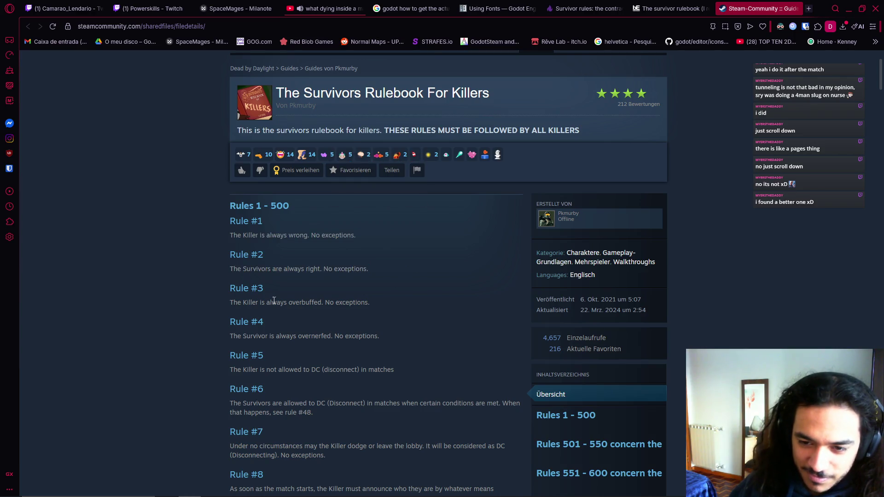
left_click_drag(229, 302, 406, 305)
left_click(393, 301)
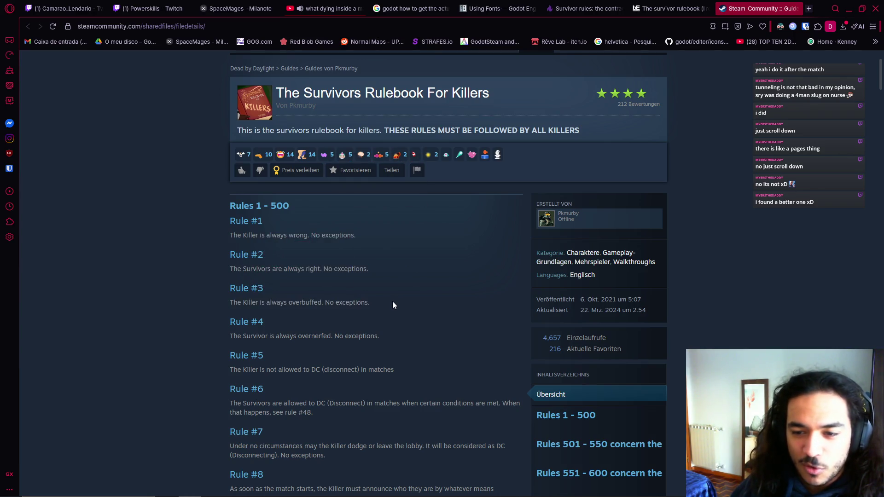
scroll(383, 296, "down", 2)
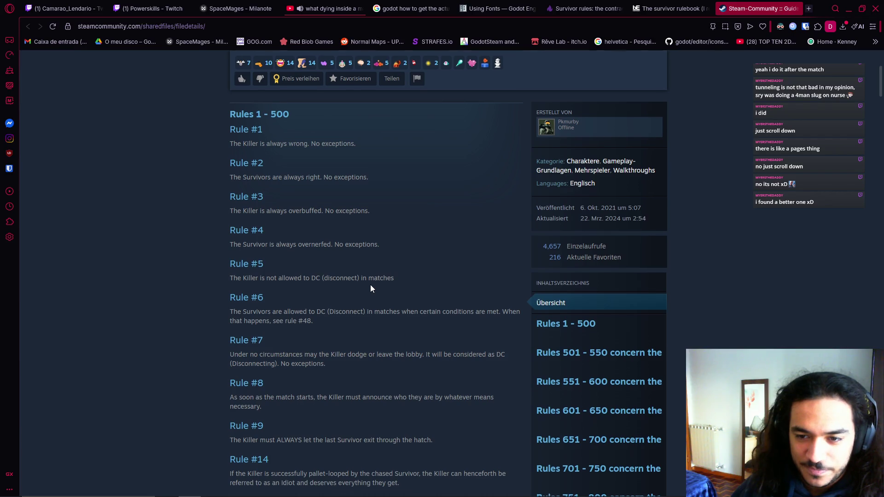
scroll(370, 284, "up", 1)
left_click_drag(235, 290, 401, 290)
left_click(404, 289)
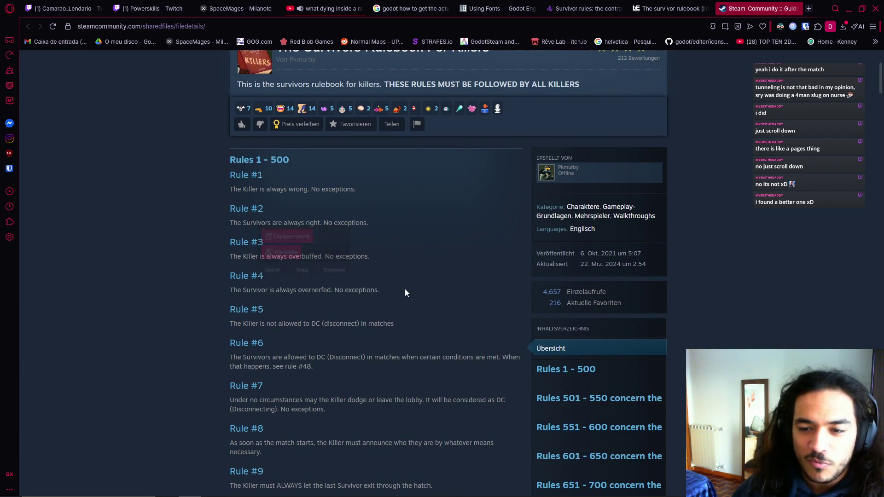
- Read Rules #5 and #6, highlighting each paragraph
scroll(408, 289, "down", 1)
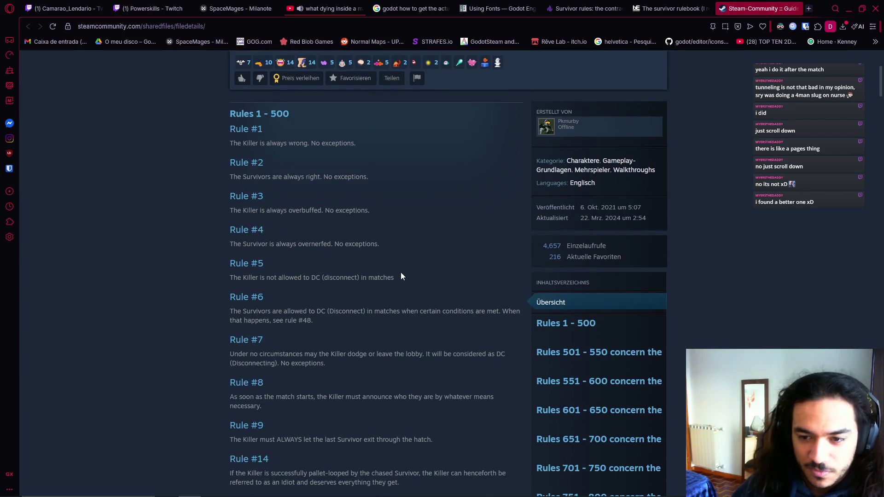
left_click_drag(230, 278, 413, 277)
left_click(423, 282)
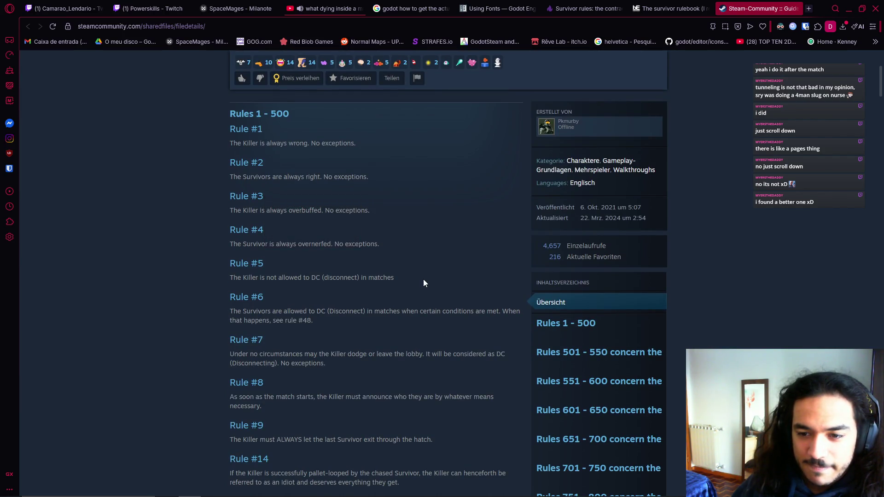
left_click_drag(368, 302, 365, 324)
left_click(366, 324)
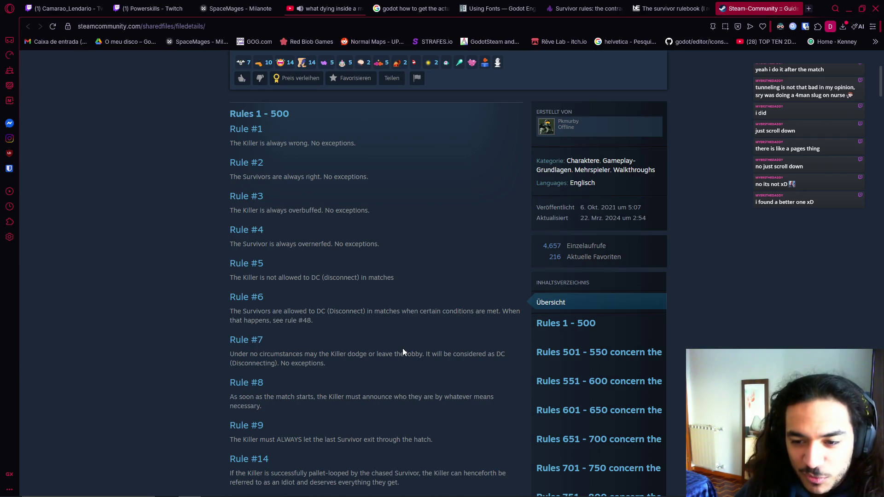
- Scroll further down the guide, then return to Aseprite via OBS and bring up the window switcher
scroll(402, 348, "down", 5)
scroll(405, 354, "down", 10)
scroll(392, 351, "down", 15)
scroll(391, 351, "down", 10)
scroll(401, 350, "down", 10)
scroll(413, 350, "down", 15)
scroll(316, 273, "up", 20)
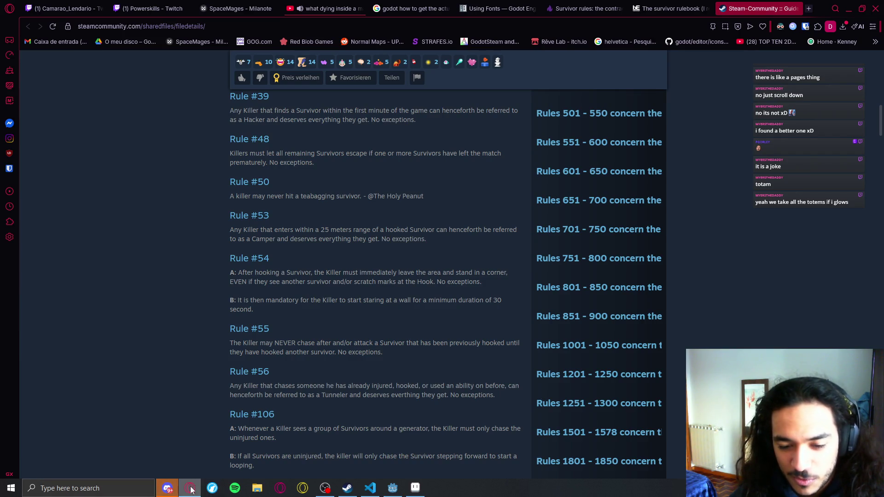
left_click(325, 488)
left_click(167, 488)
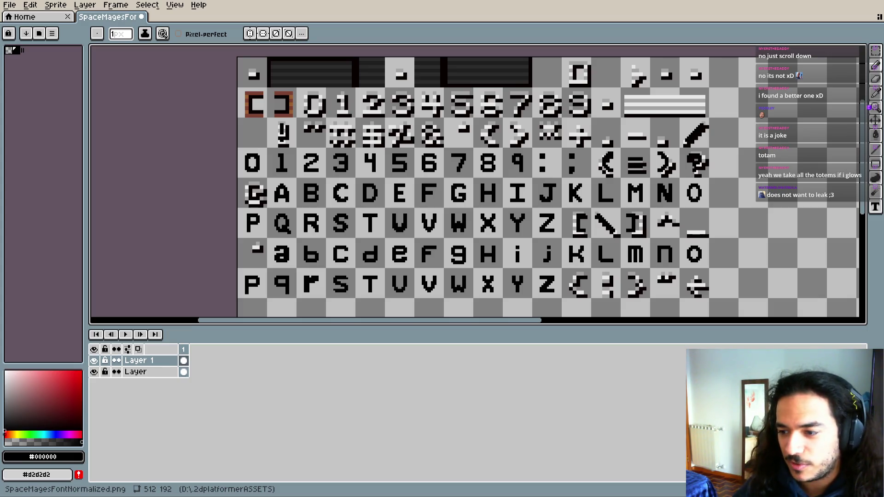
key("alt+Tab")
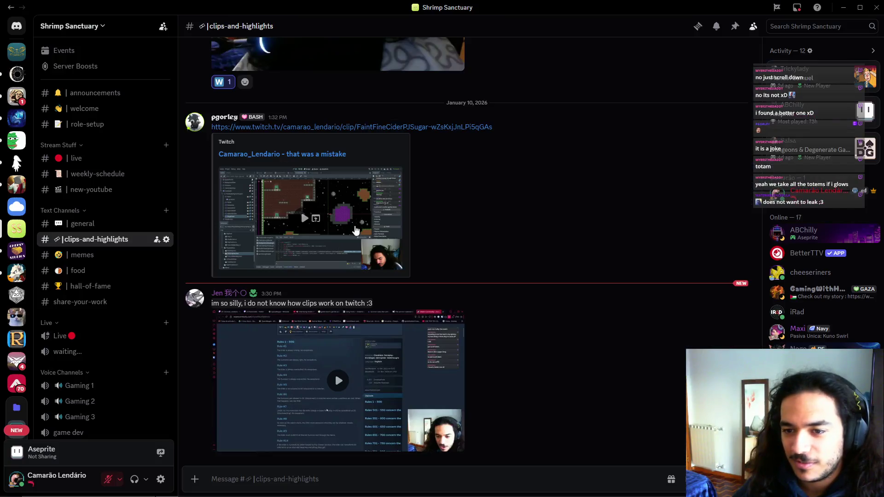
left_click(338, 380)
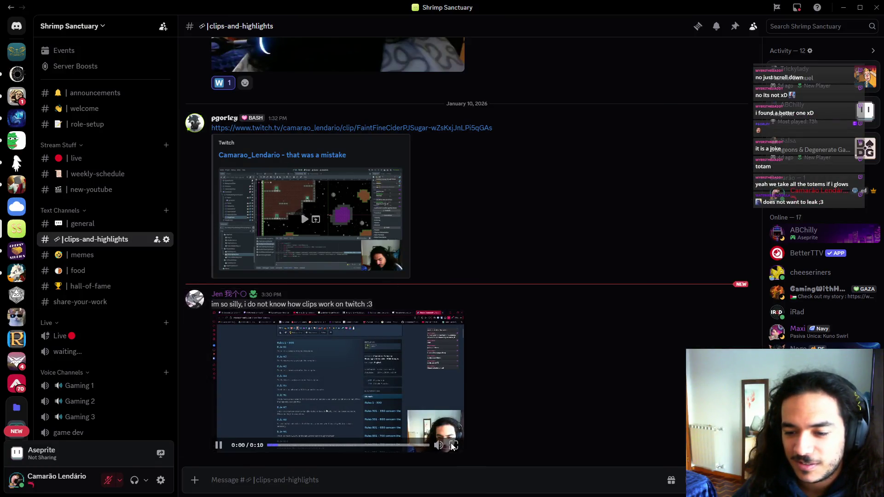
left_click(456, 444)
left_click(381, 427)
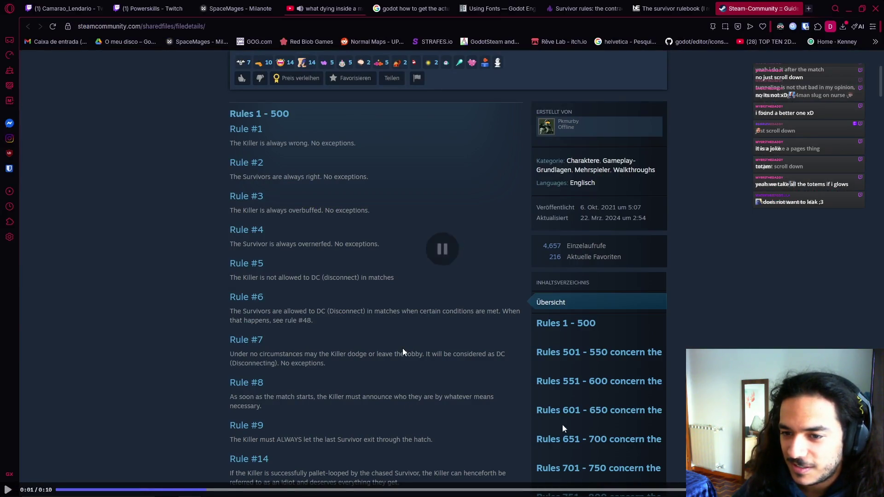
key("Escape")
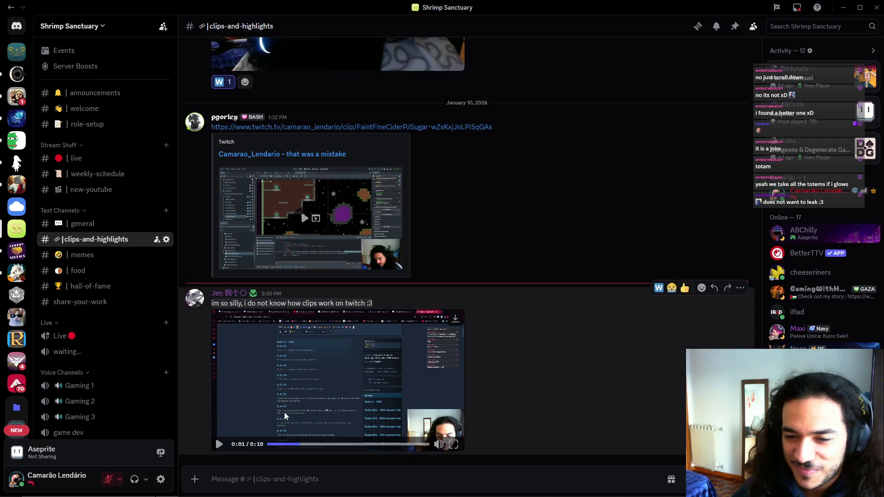
key("alt+Tab")
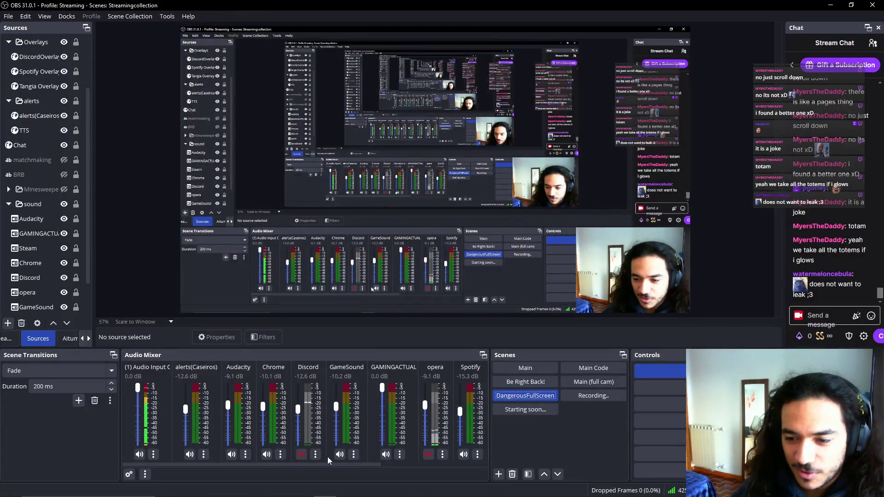
key("alt+Tab")
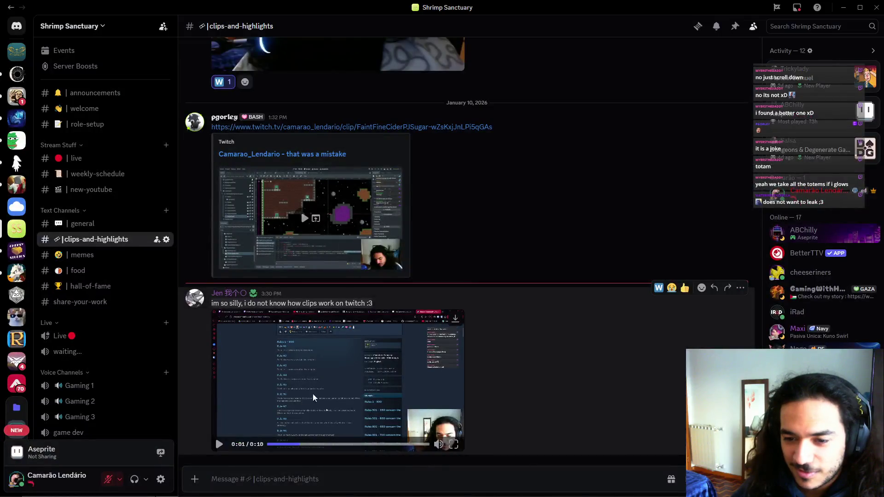
left_click(220, 444)
left_click(453, 444)
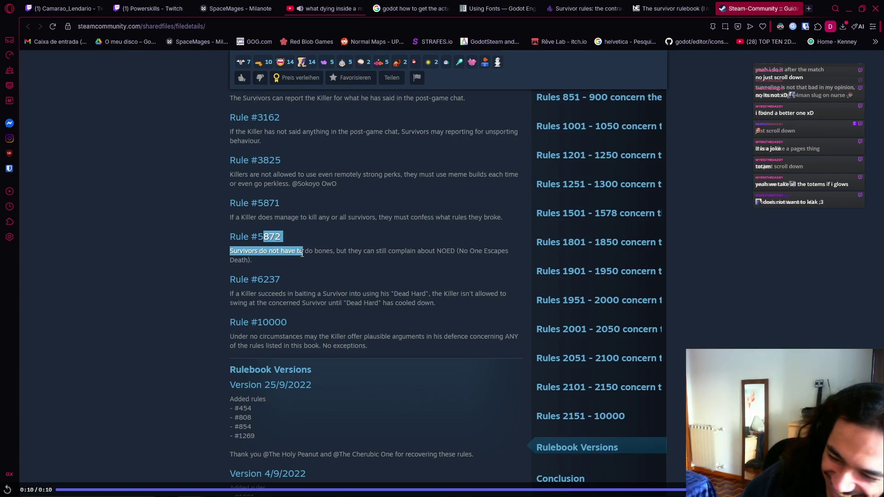
key("Escape")
key("alt+Tab")
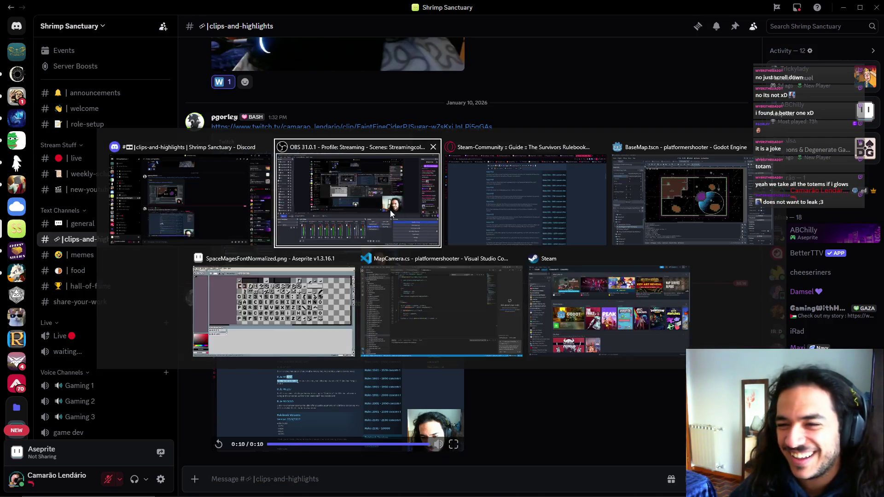
key("alt+Tab")
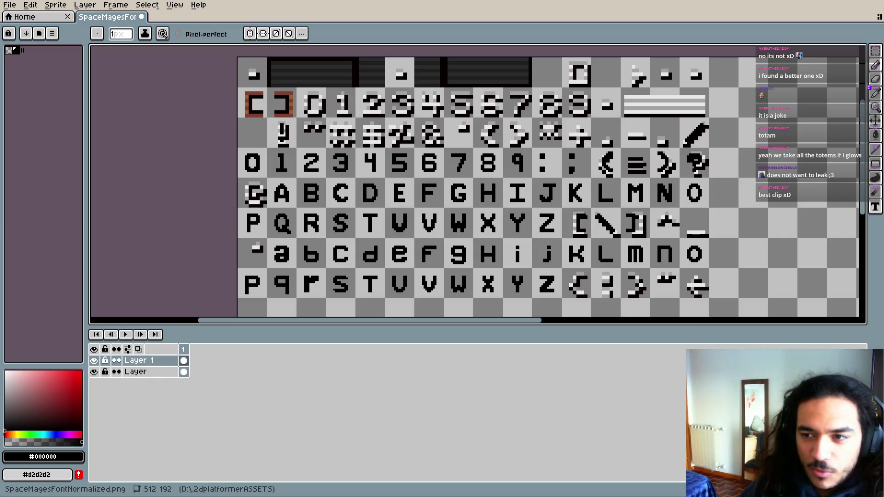
key("alt+Tab")
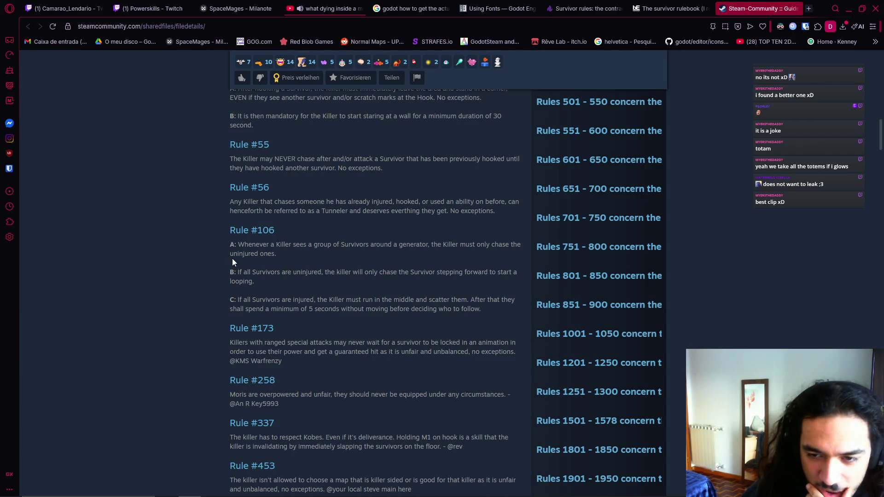
- Read the guide's rules #106 and #173, highlighting lines of each
left_click_drag(238, 299, 393, 305)
left_click(411, 320)
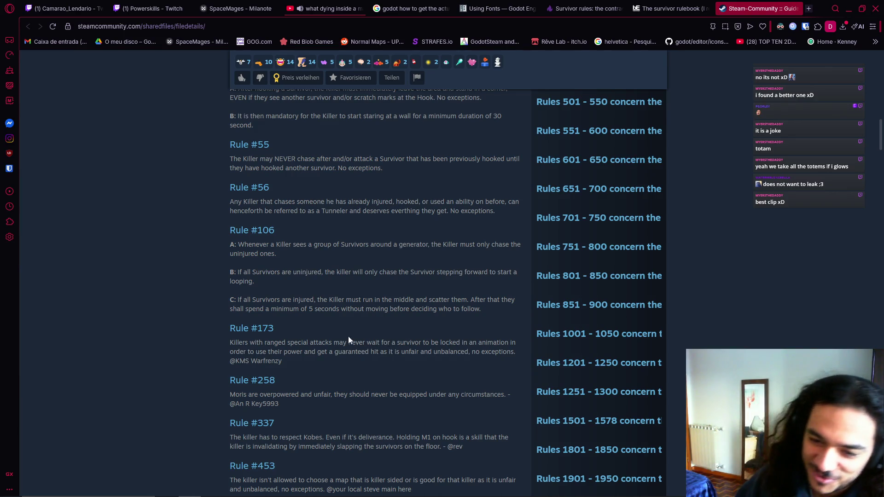
left_click_drag(238, 341, 282, 342)
scroll(322, 347, "down", 1)
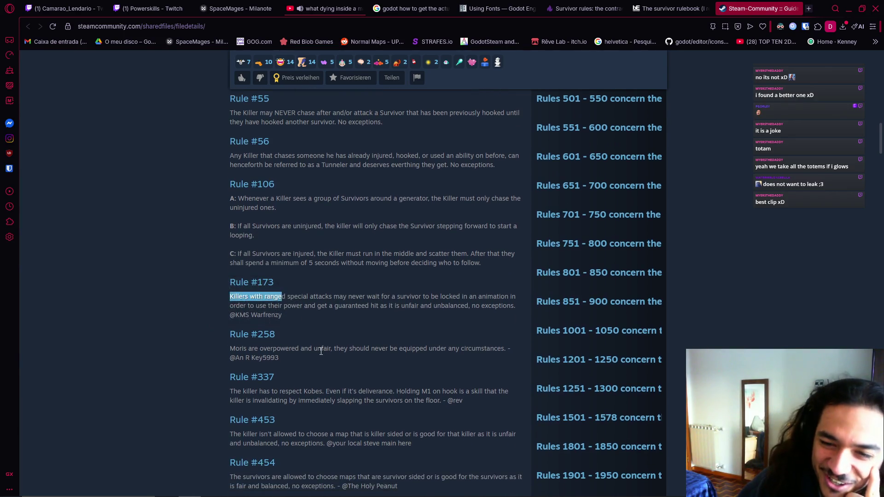
left_click_drag(278, 297, 417, 296)
left_click_drag(343, 296, 421, 298)
left_click(449, 320)
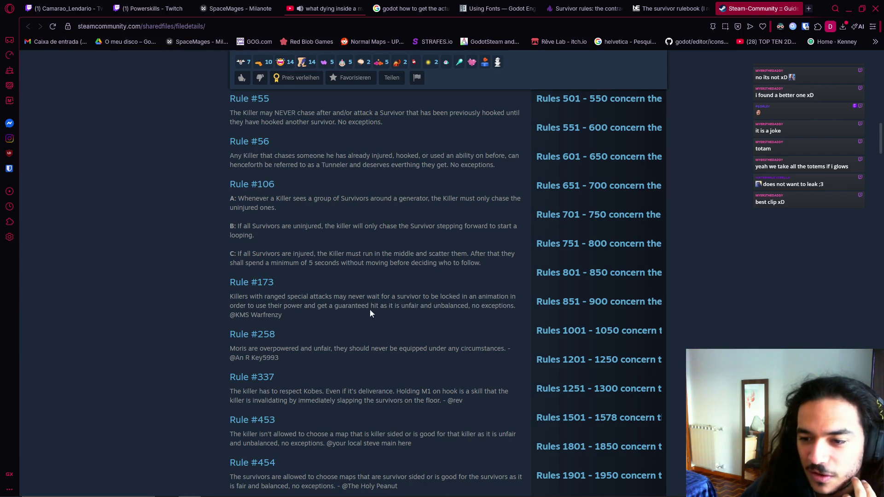
- Highlight the rule #258 paragraph and read on toward rule #500
scroll(341, 332, "down", 2)
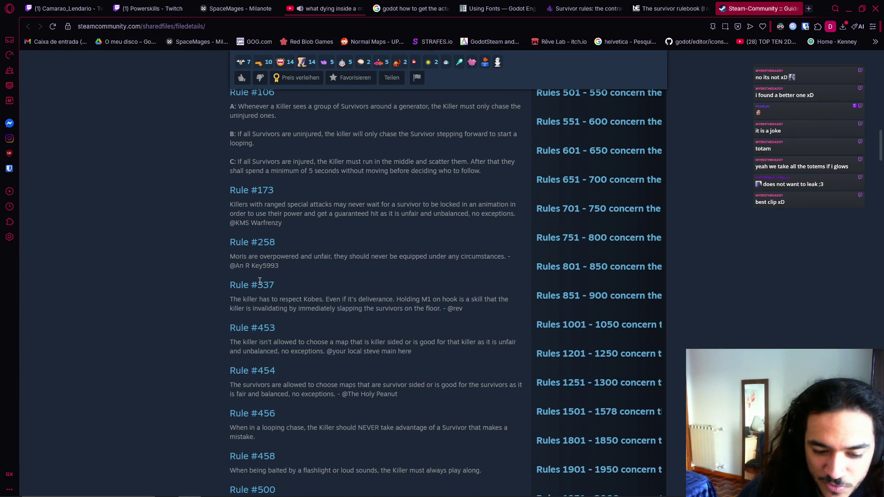
left_click_drag(230, 256, 428, 258)
left_click(336, 271)
left_click(358, 265)
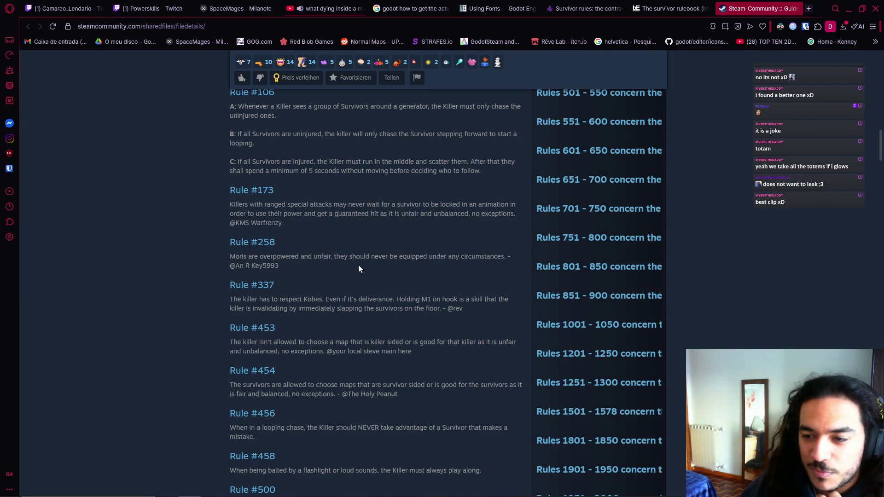
left_click_drag(290, 266, 225, 259)
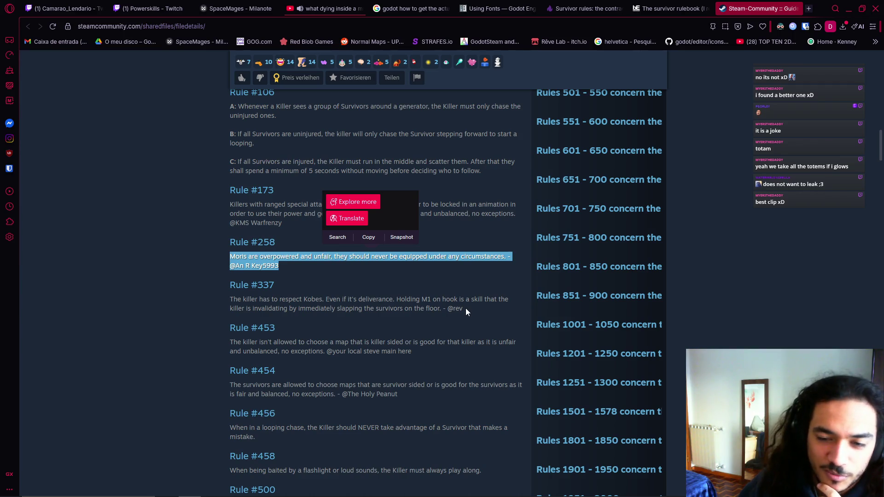
left_click(228, 299)
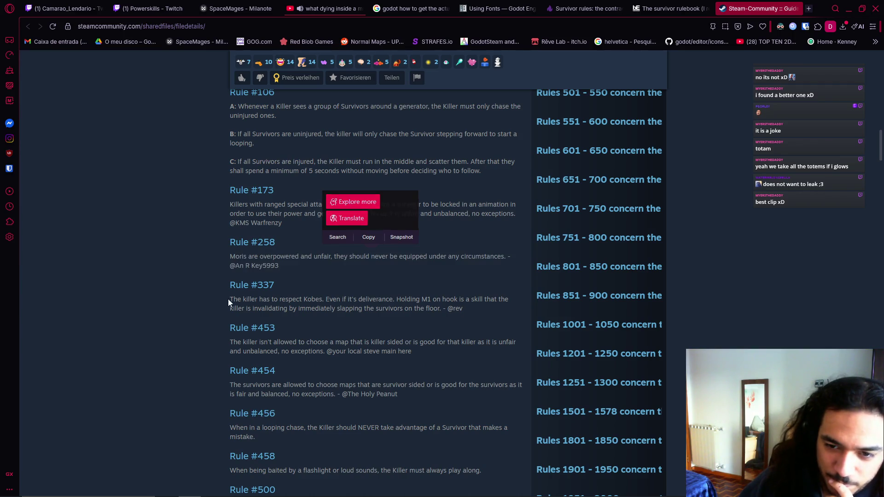
left_click_drag(295, 266, 267, 251)
left_click(292, 286)
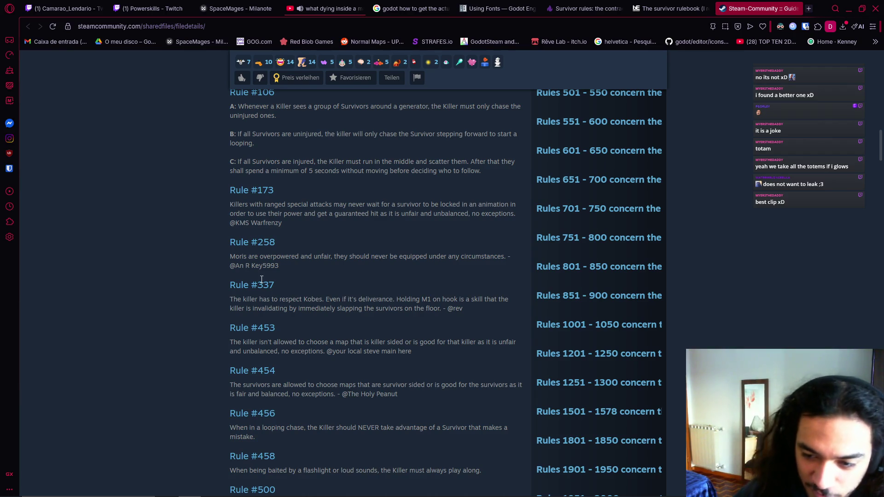
scroll(322, 299, "down", 1)
- Scroll down to rule #500 and highlight its whole paragraph
scroll(369, 317, "down", 1)
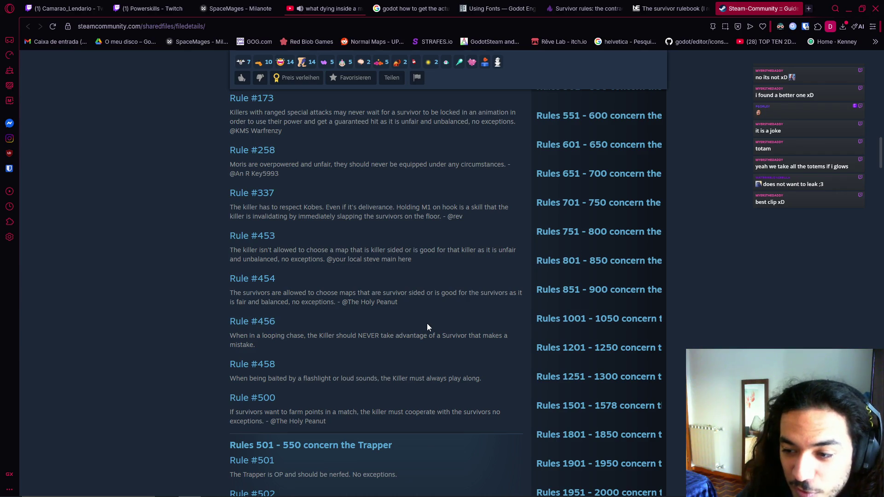
scroll(411, 322, "down", 1)
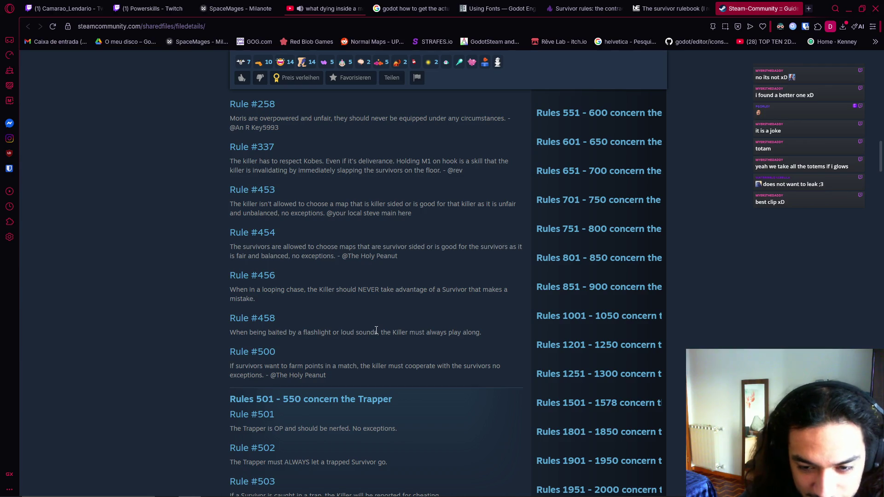
scroll(376, 330, "down", 1)
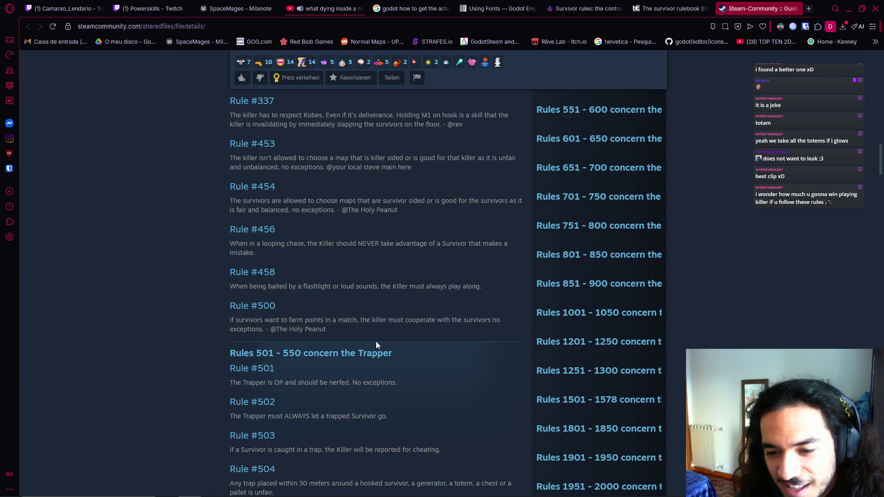
left_click_drag(225, 322, 396, 325)
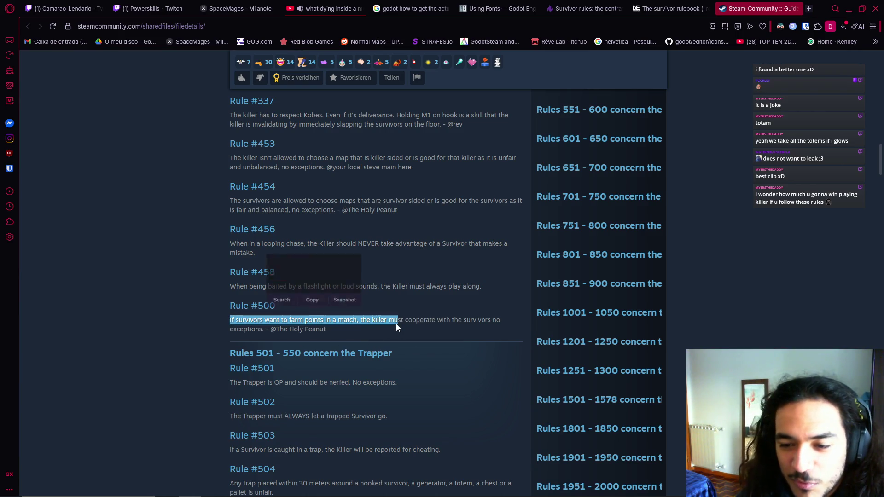
left_click(396, 324)
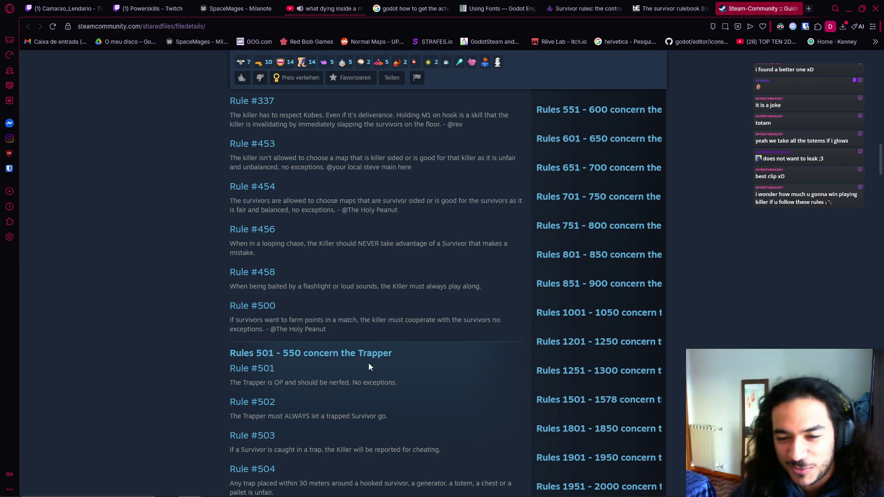
triple_click(414, 319)
left_click(299, 340)
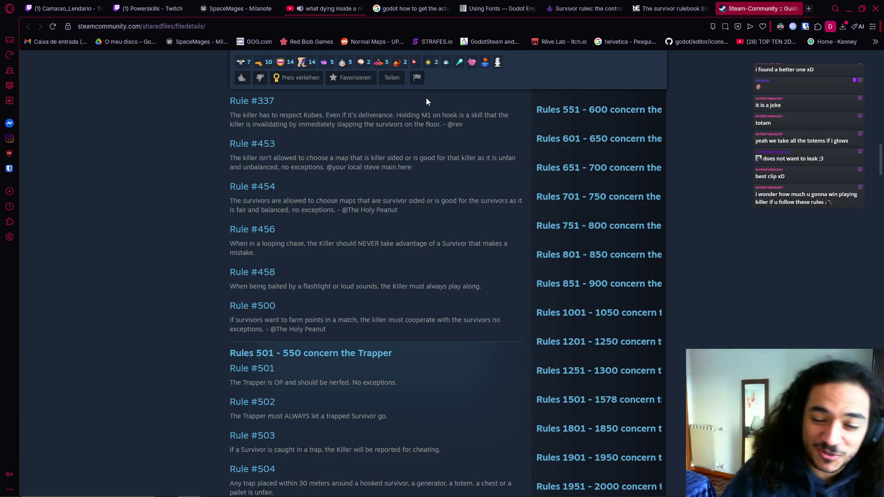
- Highlight rule #501's sentence and scroll on into the Wraith rules #551–#599
left_click_drag(234, 382, 414, 384)
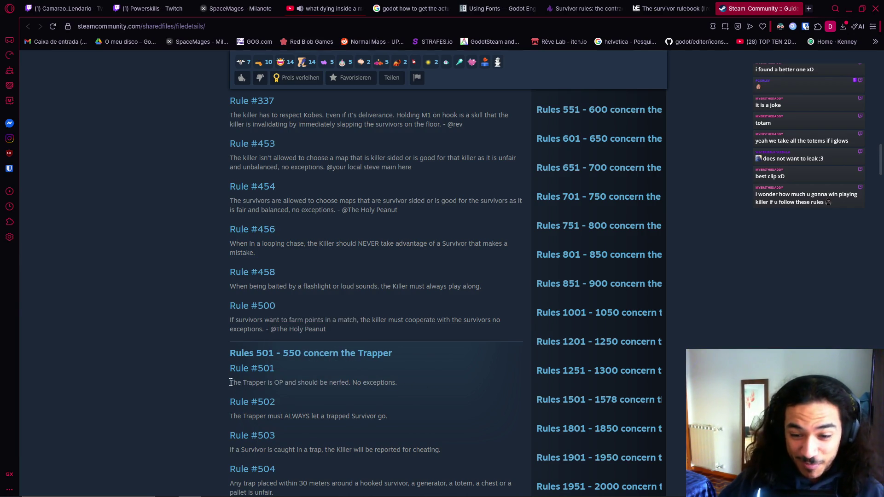
left_click_drag(230, 382, 304, 382)
scroll(341, 385, "down", 2)
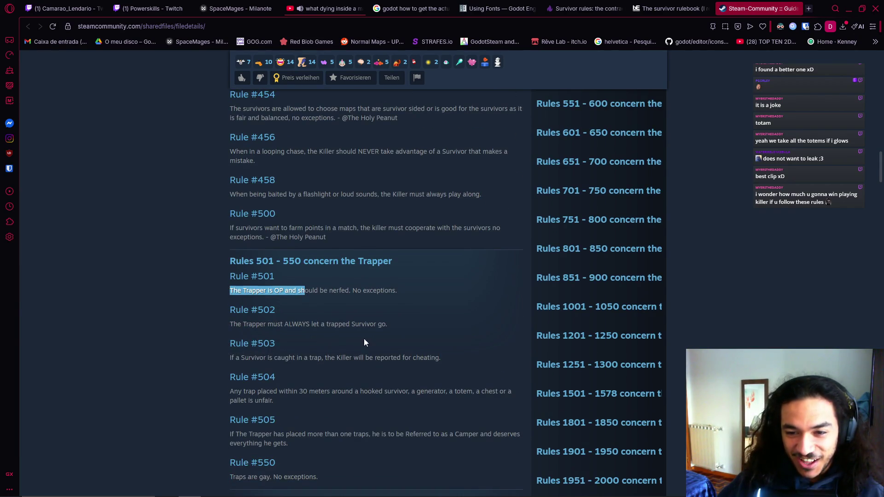
left_click_drag(323, 262, 392, 262)
scroll(433, 322, "down", 4)
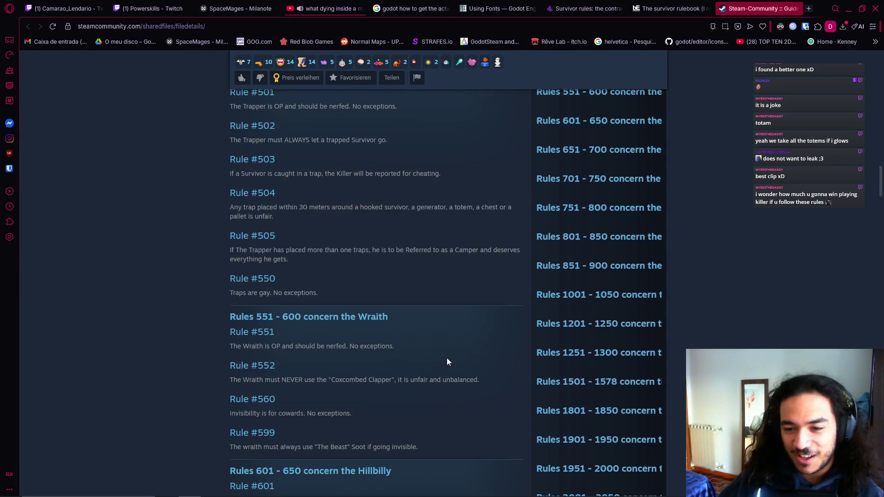
scroll(429, 359, "down", 4)
scroll(368, 296, "down", 2)
scroll(364, 294, "down", 4)
scroll(358, 354, "down", 4)
scroll(359, 358, "down", 2)
scroll(360, 354, "down", 5)
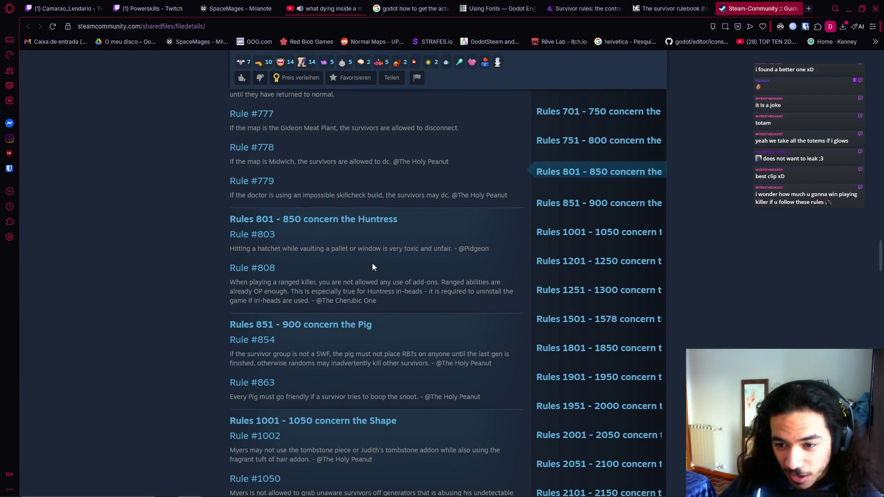
scroll(349, 355, "up", 1)
scroll(368, 387, "up", 10)
scroll(361, 409, "up", 9)
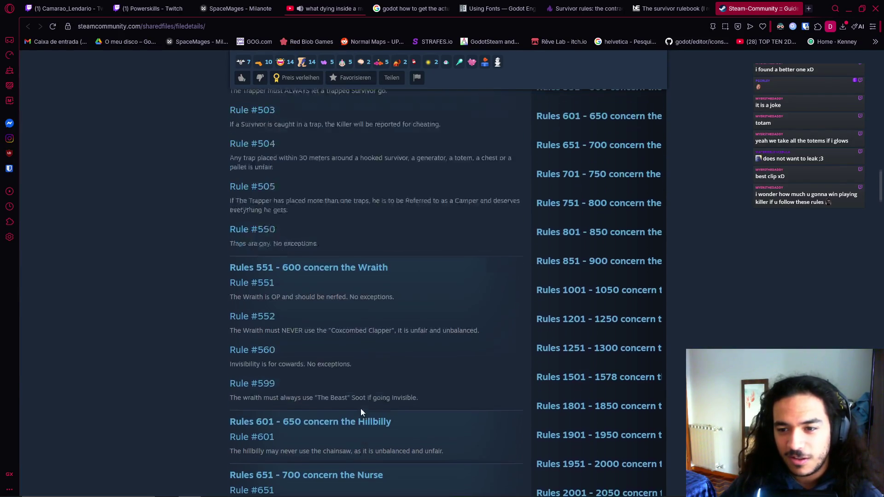
scroll(361, 408, "up", 5)
scroll(360, 408, "up", 1)
scroll(275, 355, "down", 1)
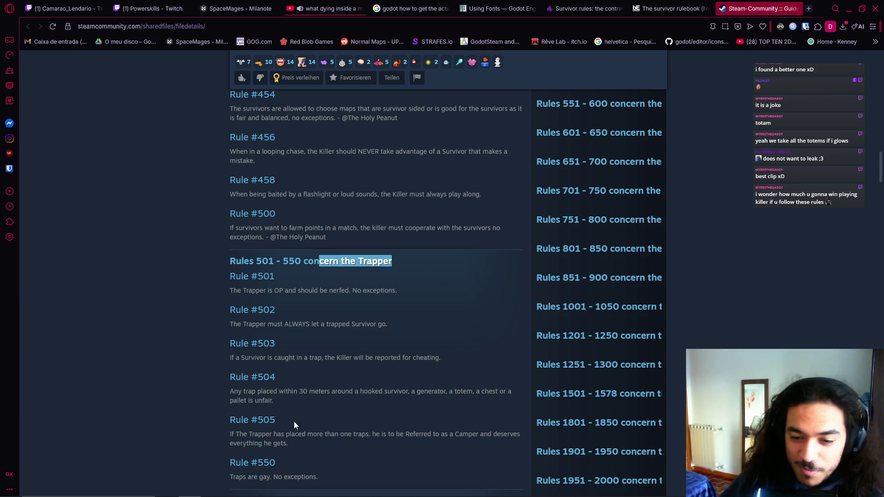
left_click_drag(224, 439, 281, 434)
left_click(333, 396)
left_click_drag(481, 391, 456, 400)
left_click_drag(346, 391, 417, 405)
left_click(417, 405)
triple_click(329, 400)
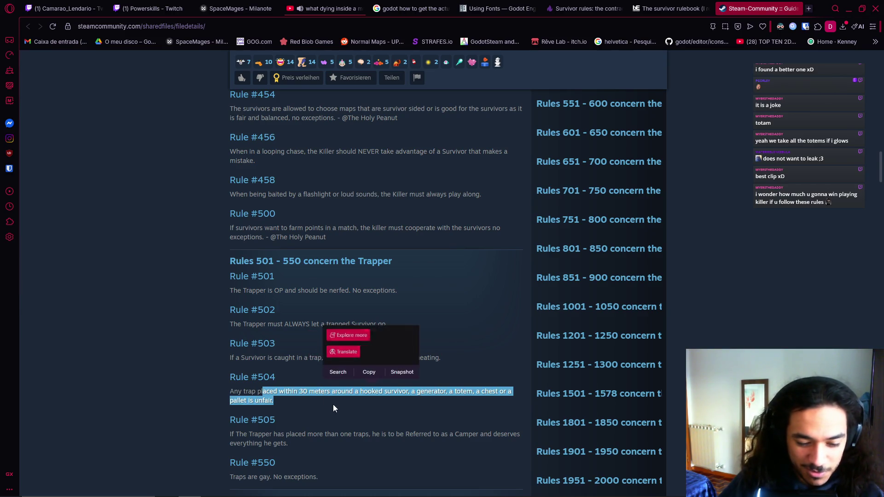
left_click(325, 413)
mouse_move(211, 436)
left_mouse_down()
mouse_move(349, 446)
mouse_move(331, 435)
left_mouse_up()
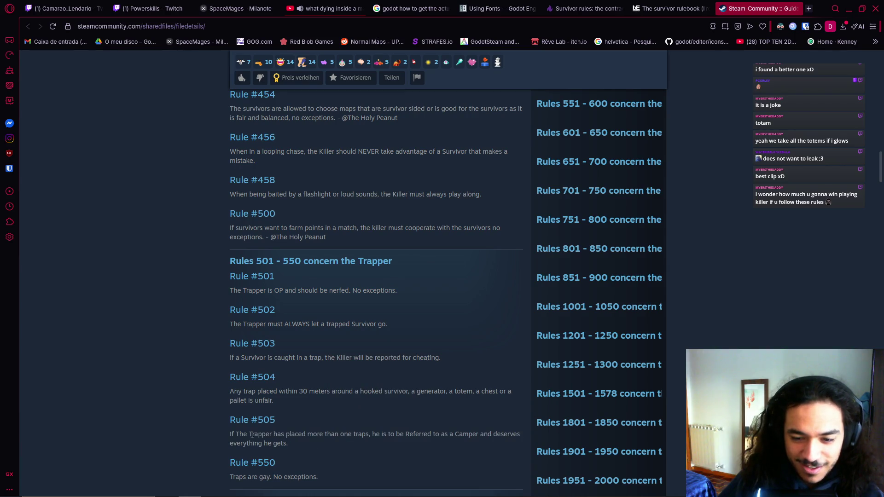
left_click_drag(272, 434, 366, 437)
left_click(366, 440)
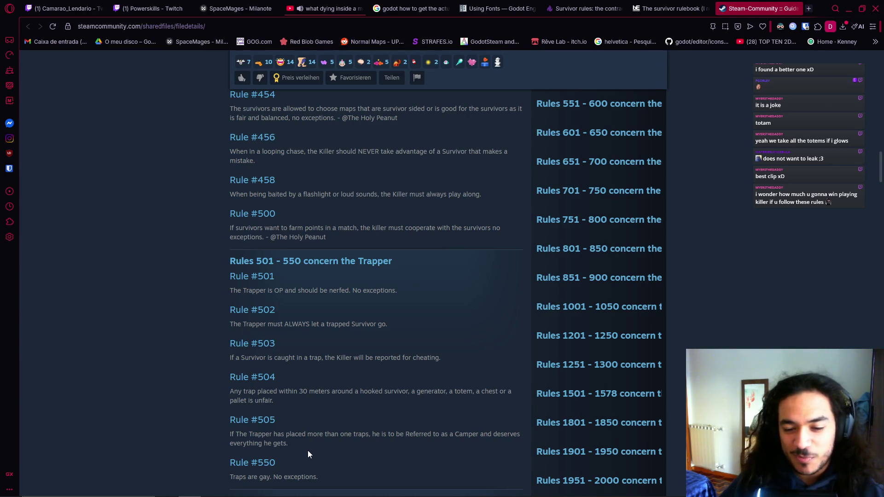
scroll(308, 445, "down", 2)
mouse_move(237, 390)
left_mouse_down()
mouse_move(320, 380)
mouse_move(326, 392)
left_mouse_up()
left_click(319, 379)
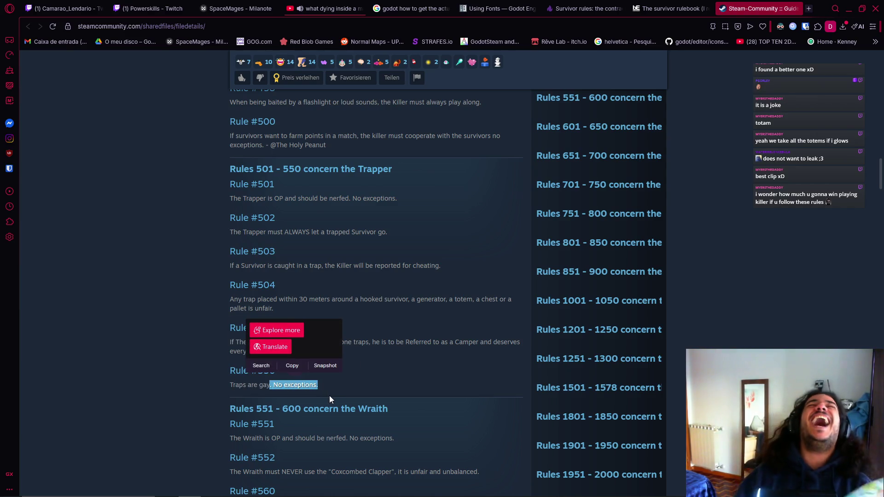
left_click(363, 366)
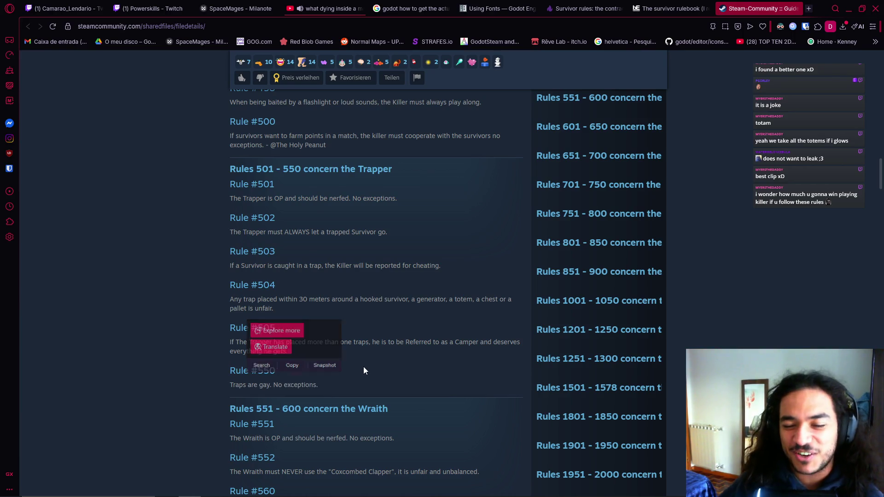
left_click_drag(223, 385, 321, 383)
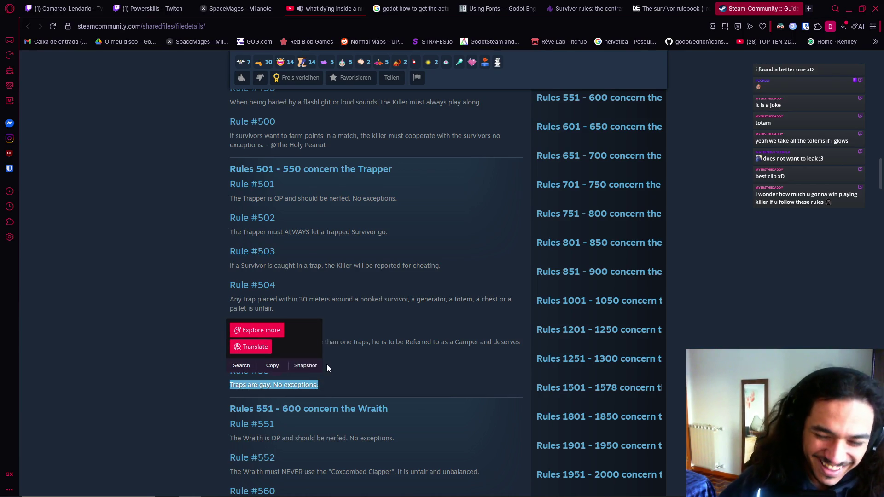
scroll(330, 396, "down", 2)
scroll(329, 396, "down", 3)
left_click_drag(221, 203, 318, 199)
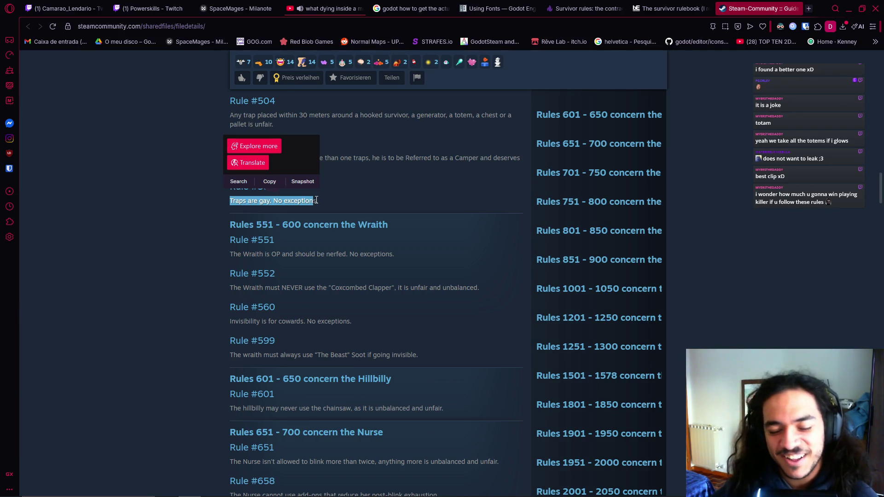
left_click(263, 246)
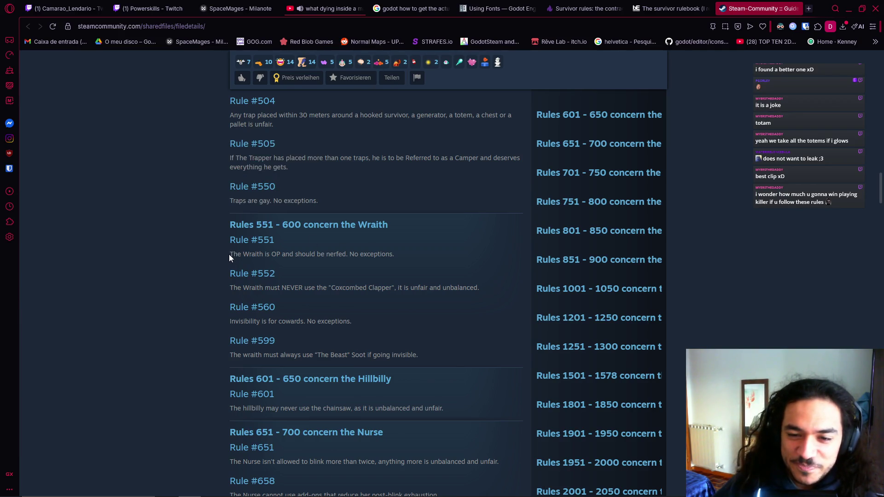
left_click_drag(230, 255, 326, 255)
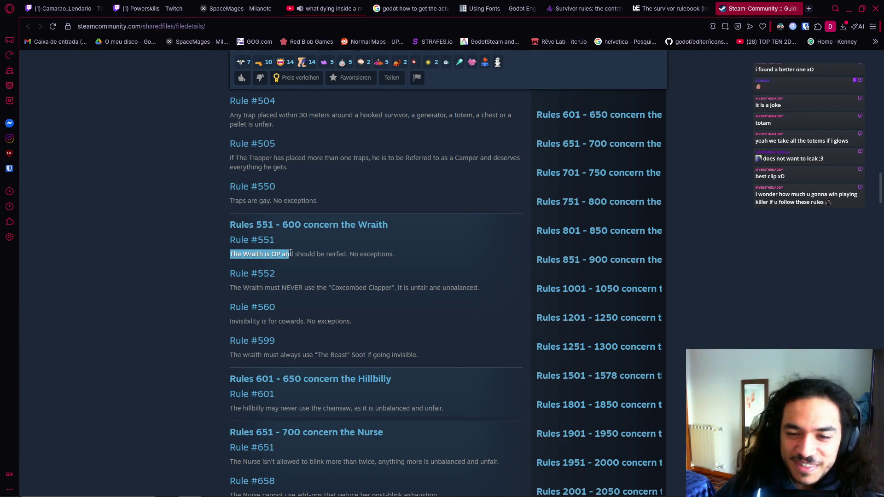
left_click(378, 260)
scroll(308, 230, "up", 4)
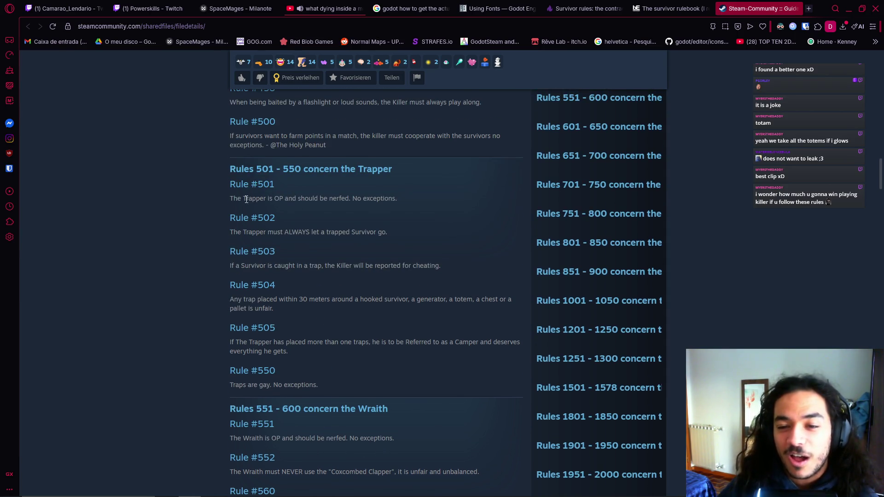
scroll(262, 217, "down", 5)
scroll(294, 290, "down", 1)
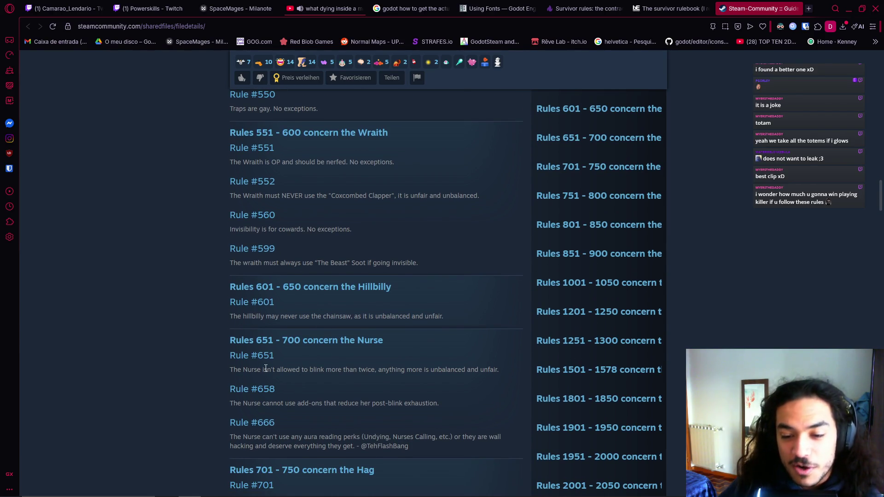
left_click_drag(230, 367, 431, 449)
left_click(250, 361)
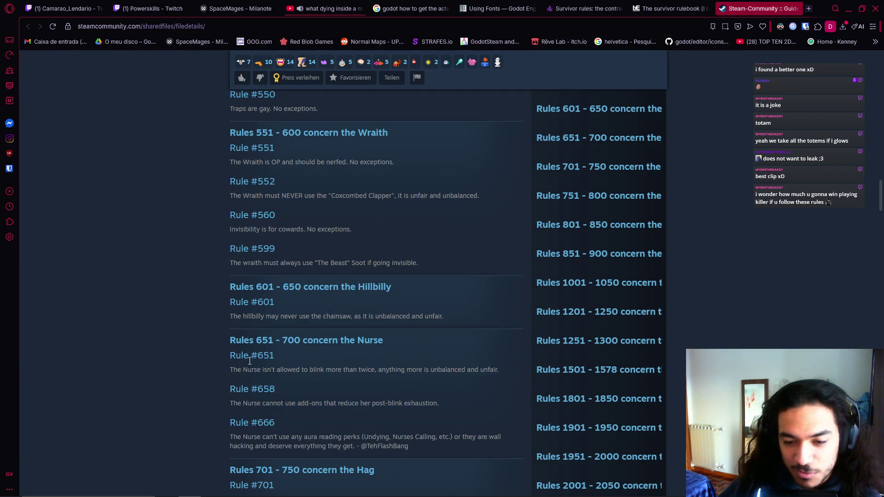
scroll(282, 267, "up", 2)
scroll(290, 324, "down", 2)
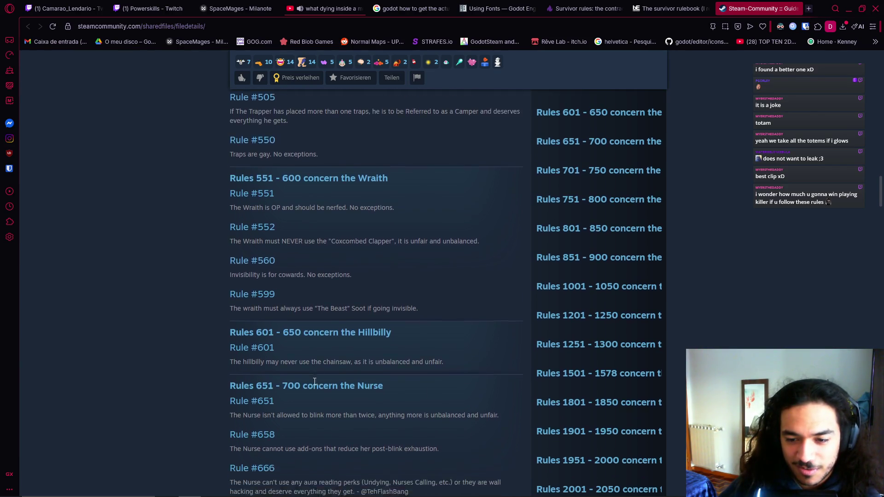
scroll(278, 313, "up", 2)
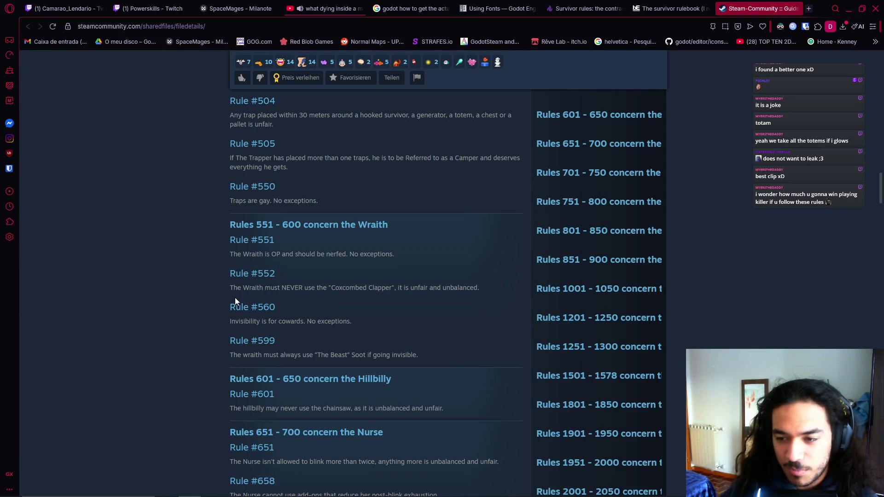
left_click_drag(331, 289, 392, 289)
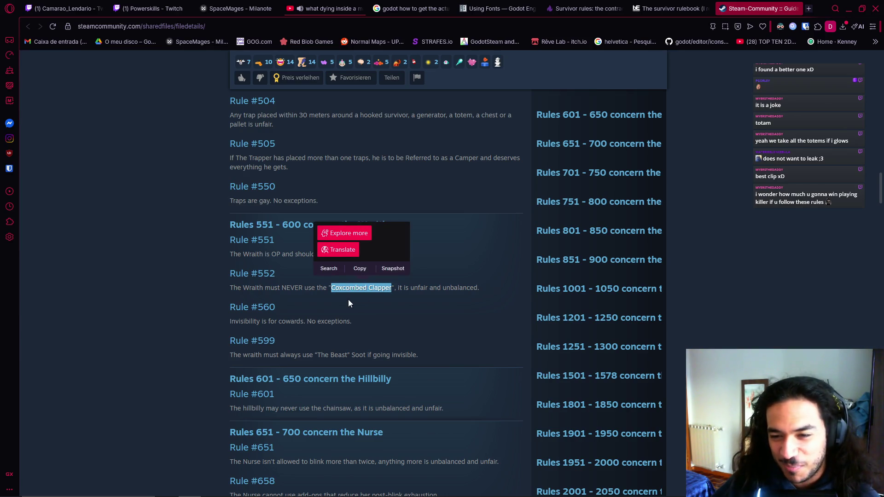
left_click_drag(331, 288, 481, 289)
left_click_drag(374, 292, 392, 288)
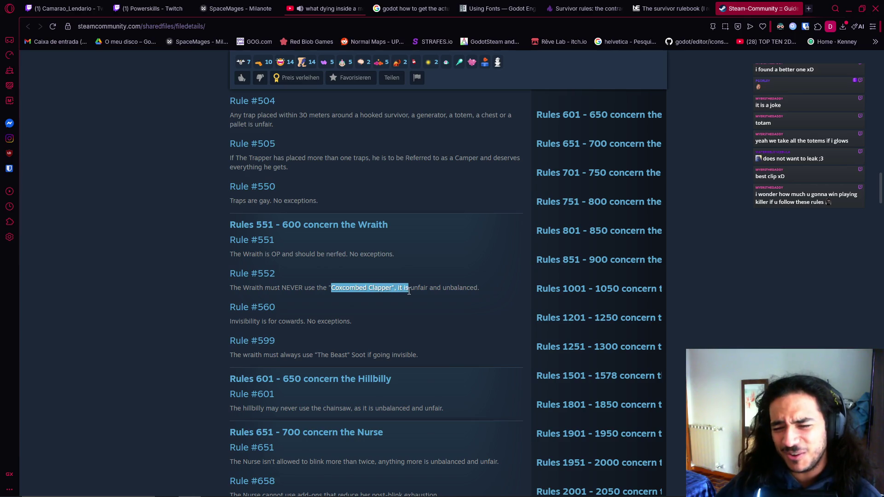
left_click(361, 311)
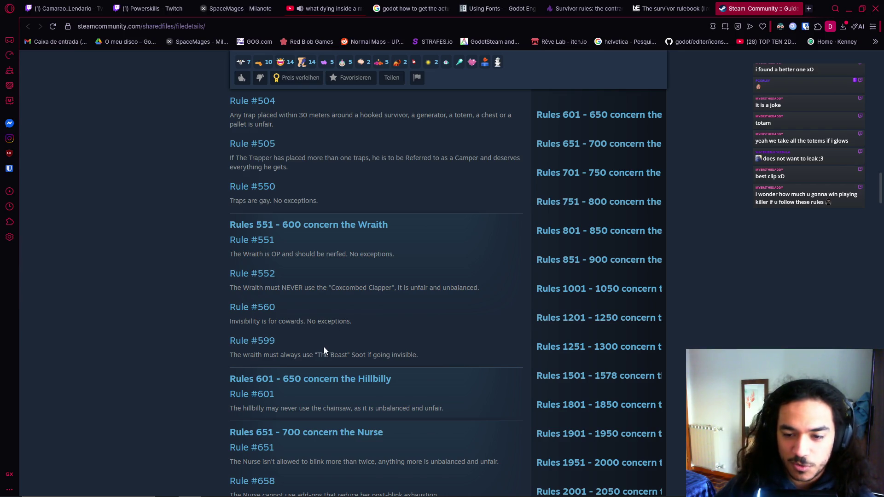
left_click(396, 367)
scroll(410, 374, "down", 1)
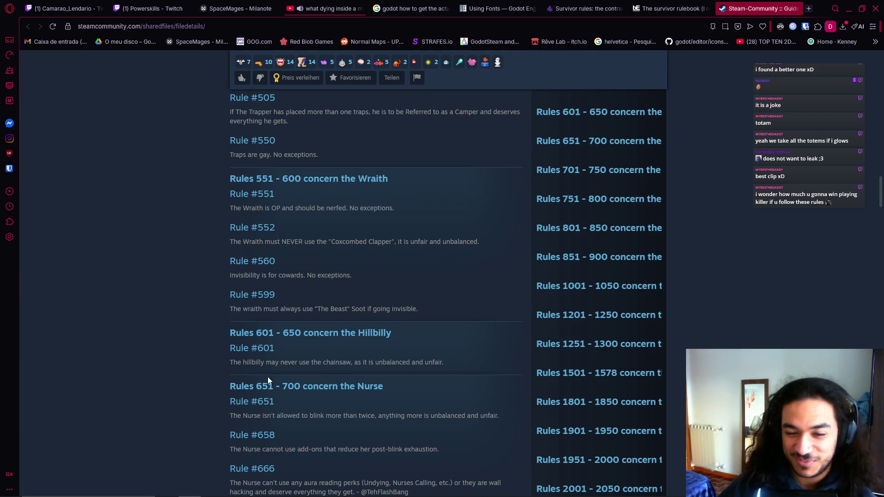
scroll(267, 376, "down", 1)
scroll(239, 314, "down", 2)
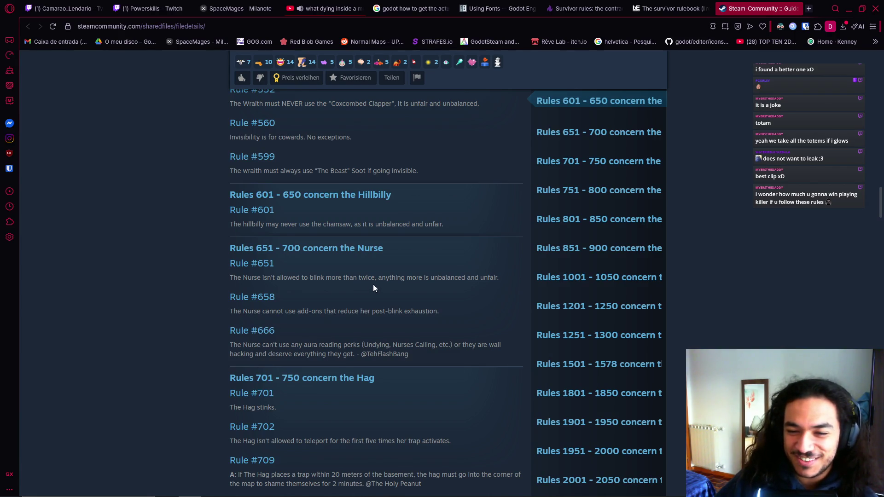
mouse_move(372, 278)
left_mouse_down()
mouse_move(342, 279)
mouse_move(464, 281)
mouse_move(473, 295)
left_mouse_up()
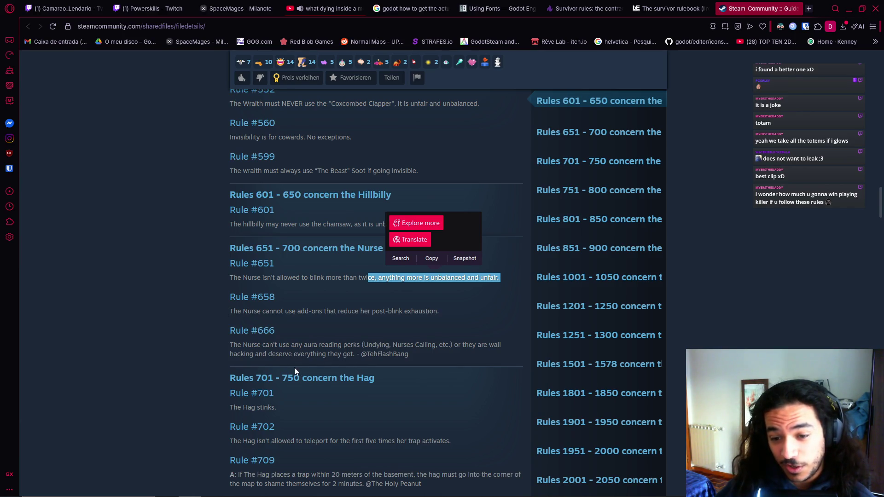
scroll(294, 391, "down", 1)
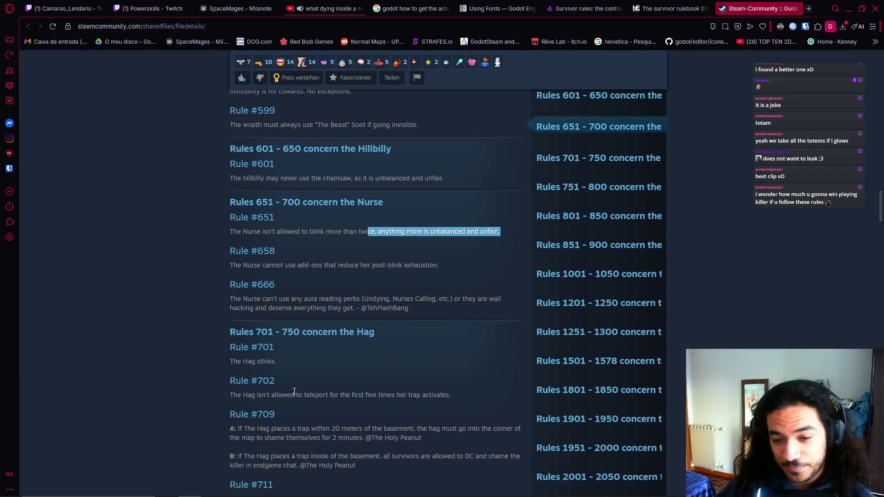
left_click_drag(241, 358, 282, 359)
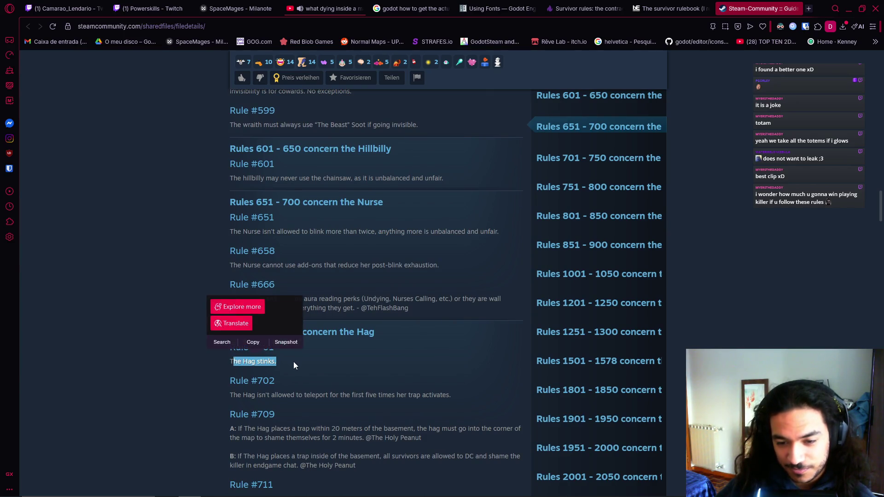
left_click(294, 361)
scroll(310, 379, "down", 2)
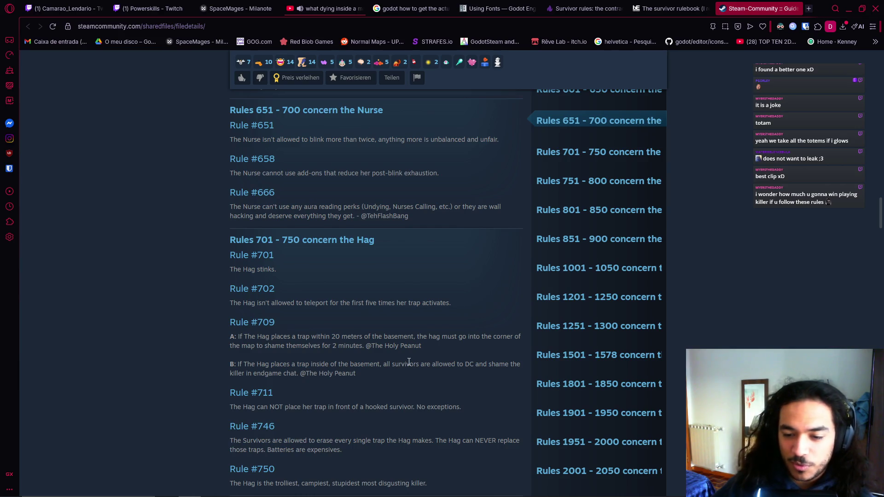
- Scroll down the guide while highlighting text in Rules #746 and #750
scroll(389, 395, "down", 1)
scroll(379, 397, "down", 1)
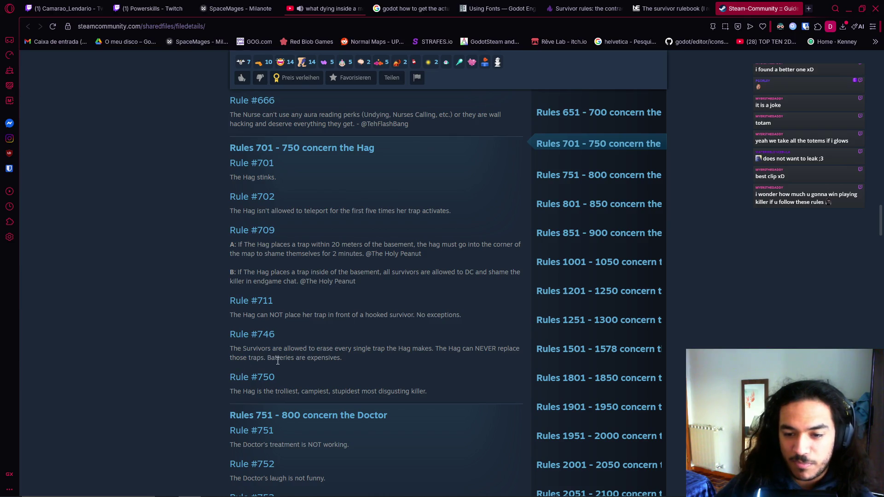
mouse_move(308, 358)
left_mouse_down()
mouse_move(323, 372)
mouse_move(330, 358)
left_mouse_up()
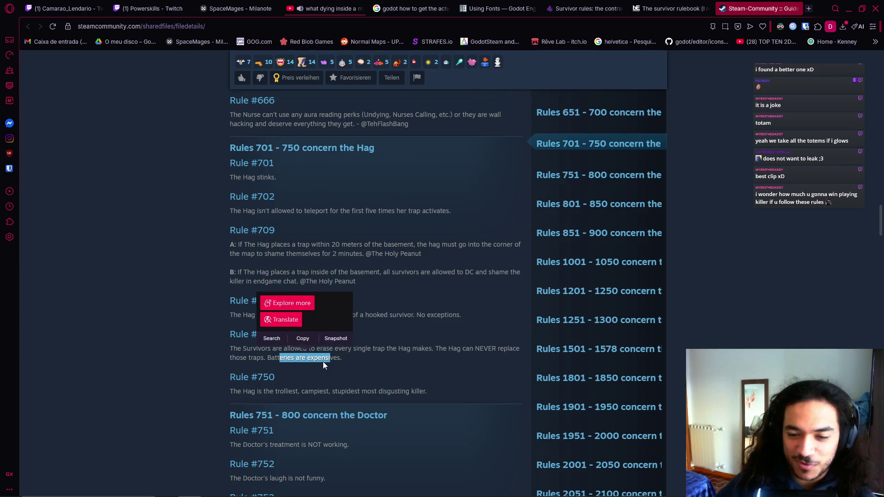
left_click_drag(230, 392, 351, 389)
left_click(352, 390)
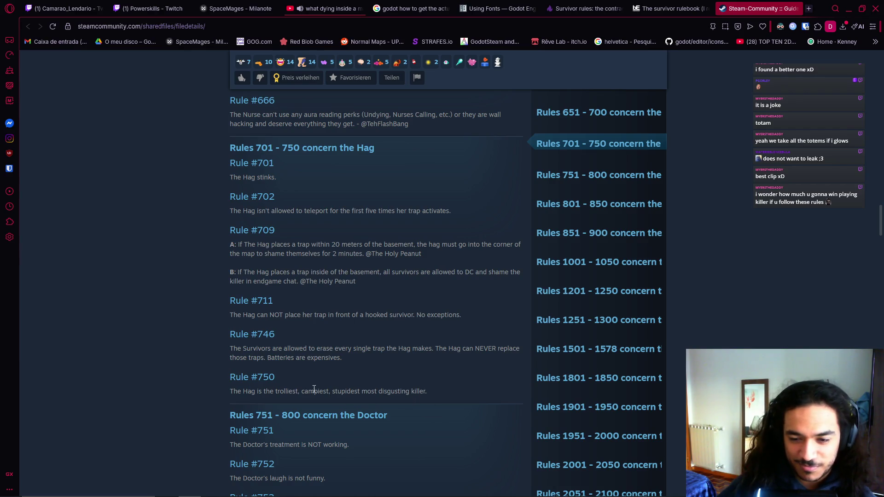
left_click_drag(309, 391, 420, 391)
- Read on through Rules #750 to #753, highlighting each sentence
scroll(430, 388, "down", 2)
left_click_drag(248, 300, 399, 299)
left_click(346, 351)
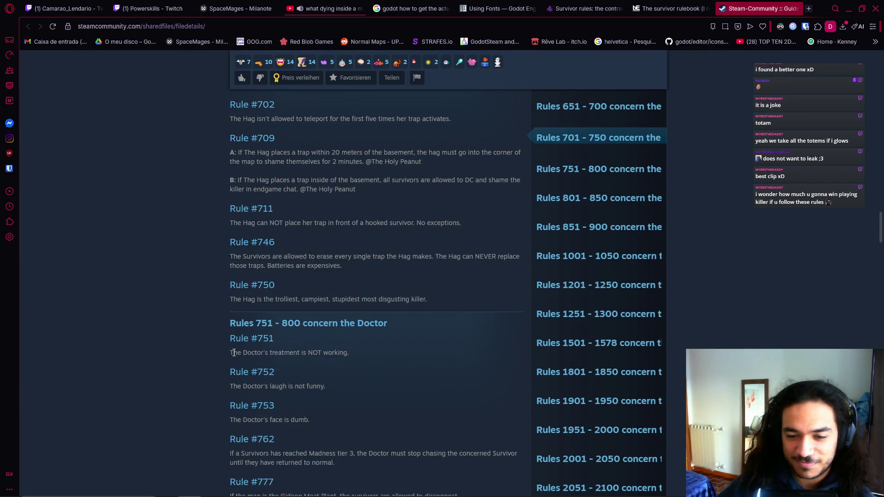
left_click_drag(234, 353, 355, 361)
left_click_drag(294, 352, 363, 360)
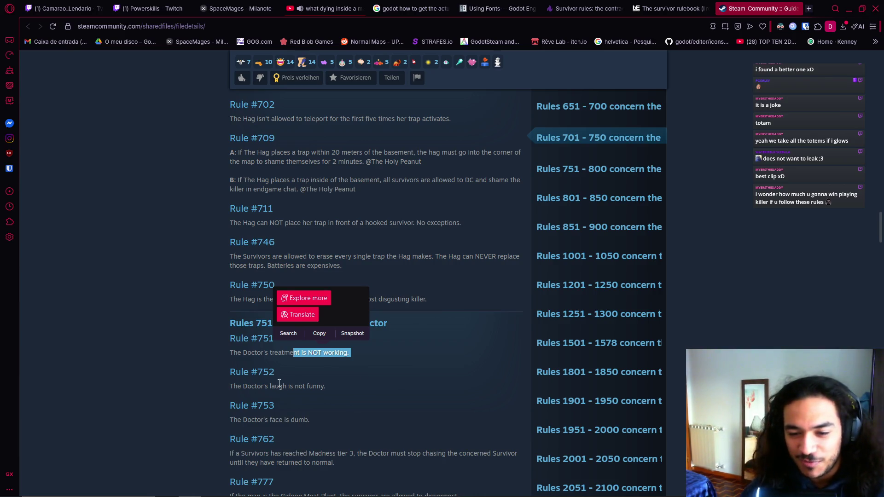
left_click_drag(279, 383, 330, 378)
left_click_drag(224, 421, 358, 424)
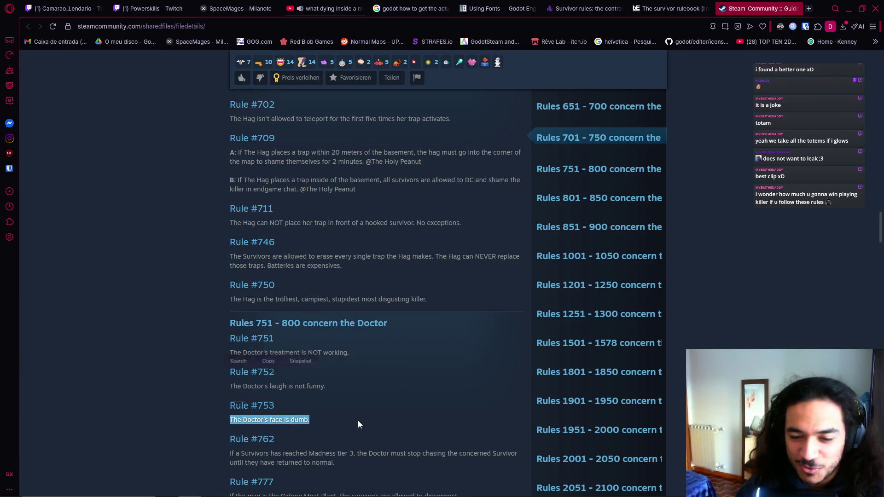
scroll(357, 420, "down", 2)
left_click_drag(223, 363, 355, 364)
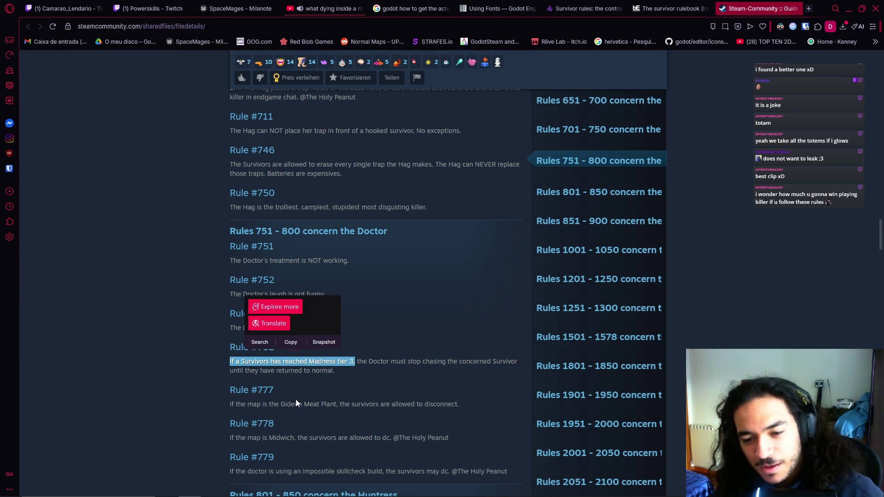
- Continue to Rules #777 and #779, highlighting and clearing parts of their text
left_click_drag(383, 404, 394, 404)
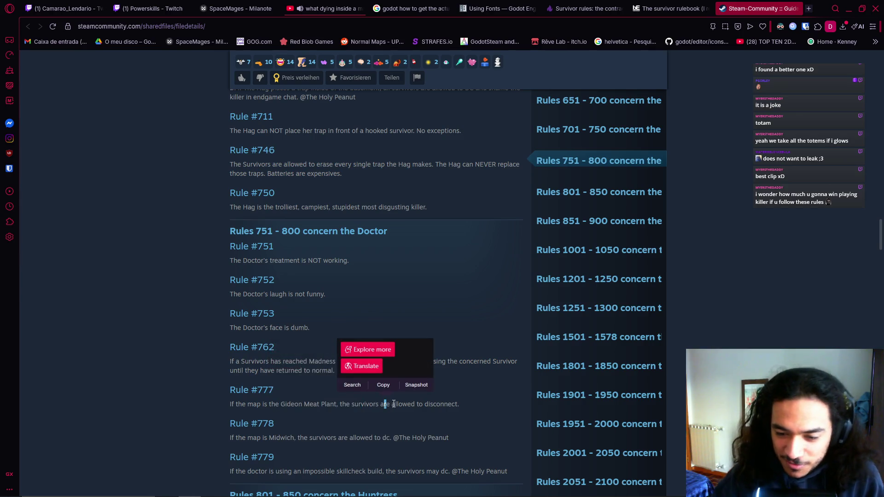
left_click(428, 423)
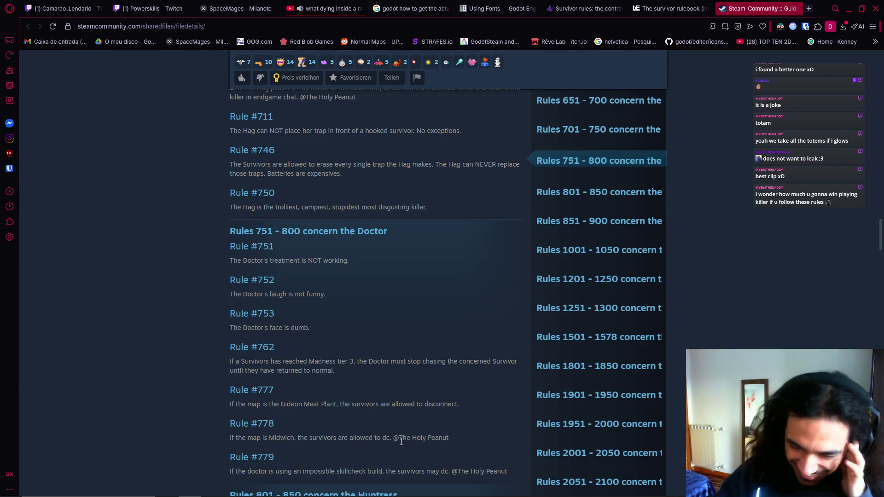
scroll(390, 442, "down", 1)
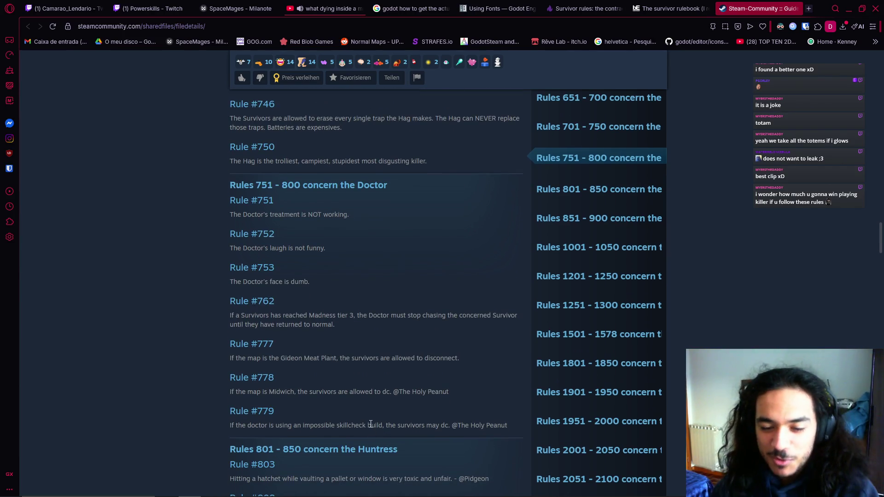
scroll(403, 414, "down", 1)
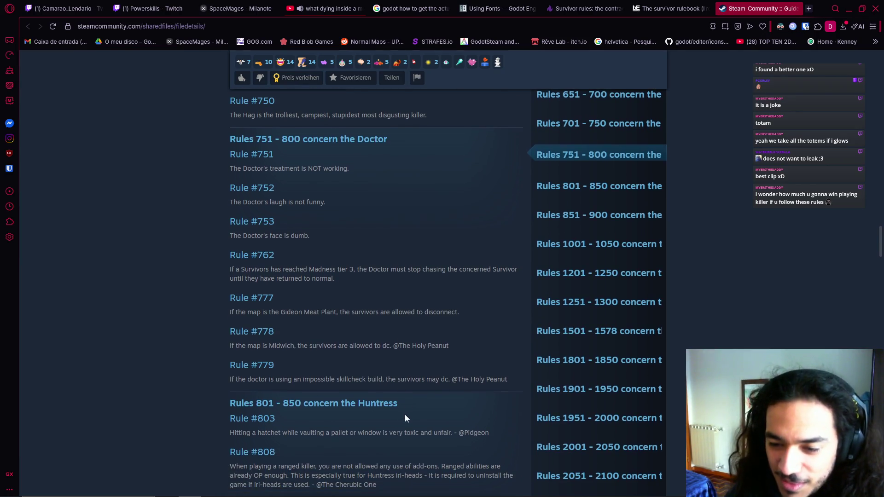
scroll(350, 396, "down", 2)
left_click_drag(226, 291, 352, 287)
left_click_drag(291, 287, 421, 287)
left_click(356, 286)
left_click_drag(356, 286, 464, 288)
left_click_drag(354, 287, 470, 287)
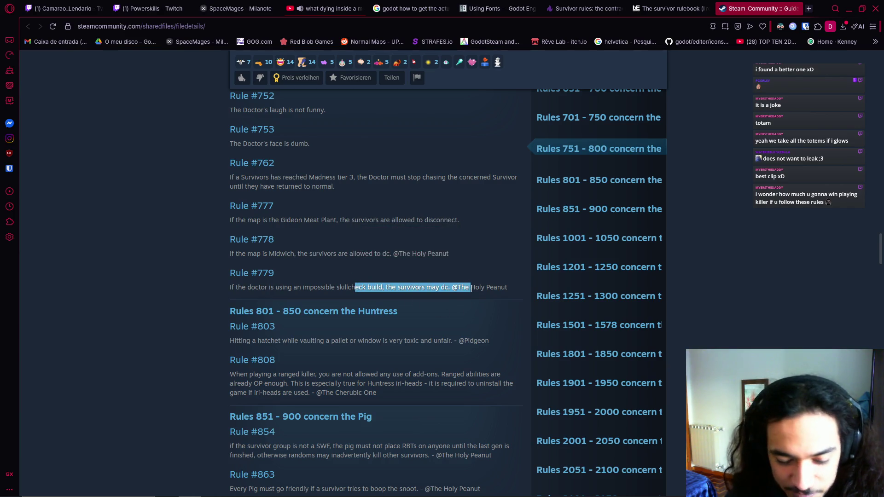
left_click(458, 304)
- Reach the Huntress section, selecting its heading and text of Rules #803 and #808
mouse_move(257, 340)
left_mouse_down()
mouse_move(325, 340)
mouse_move(443, 313)
left_mouse_up()
left_click(341, 329)
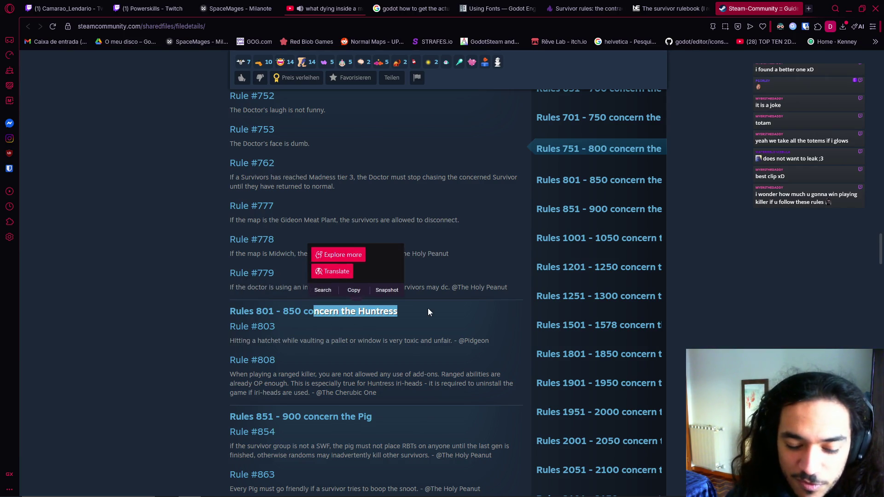
left_click_drag(228, 341, 426, 341)
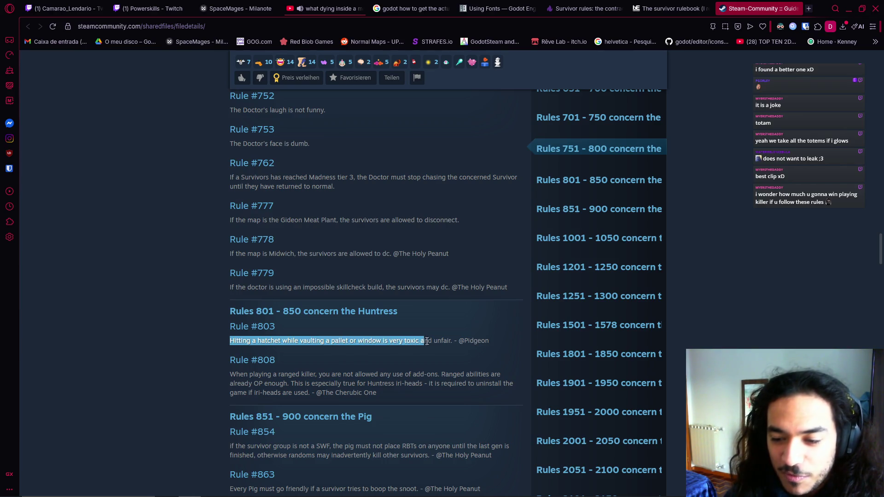
left_click_drag(427, 340, 491, 342)
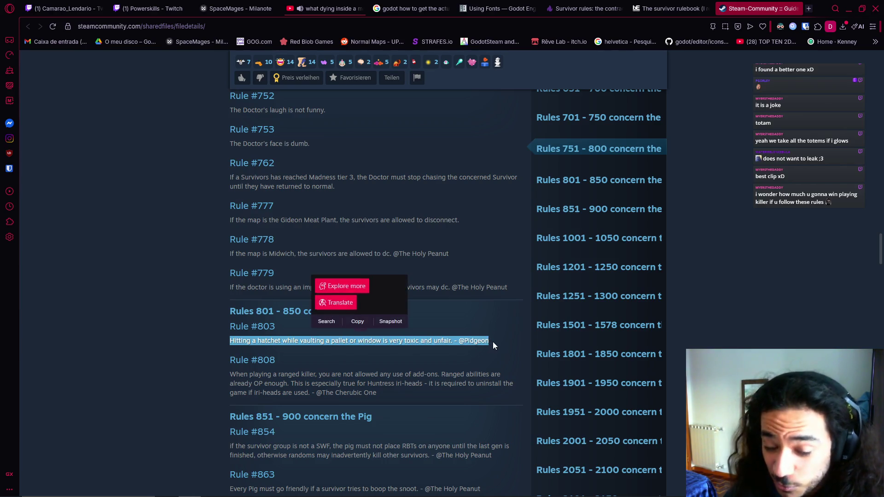
left_click(339, 355)
double_click(358, 312)
left_click_drag(352, 383, 258, 373)
left_click(307, 391)
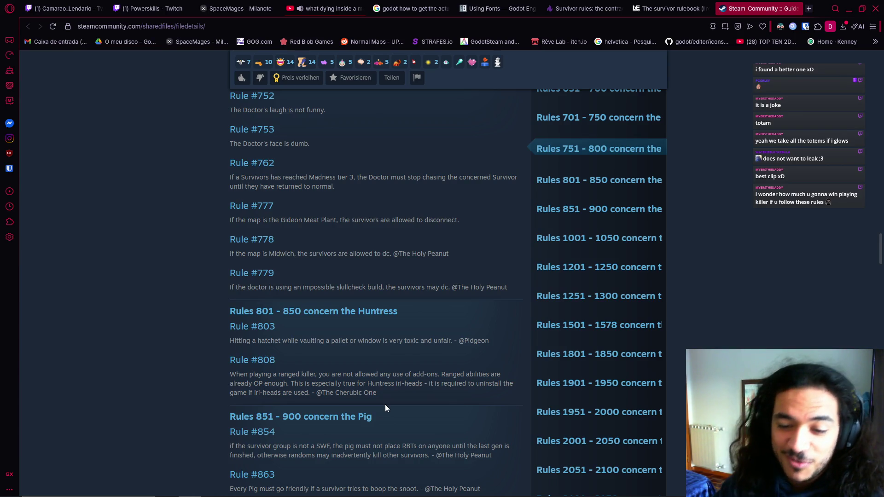
scroll(386, 405, "down", 3)
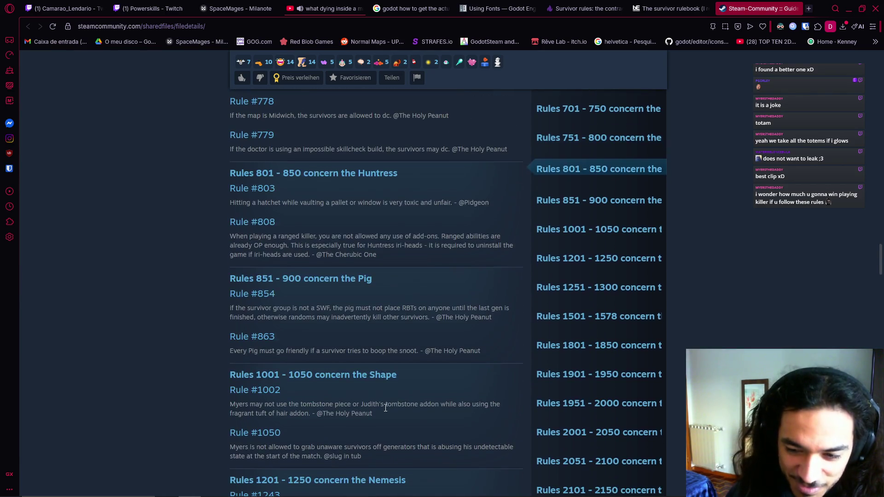
- Highlight and clear parts of Rule #854, including the words 'a SWF'
scroll(380, 395, "down", 1)
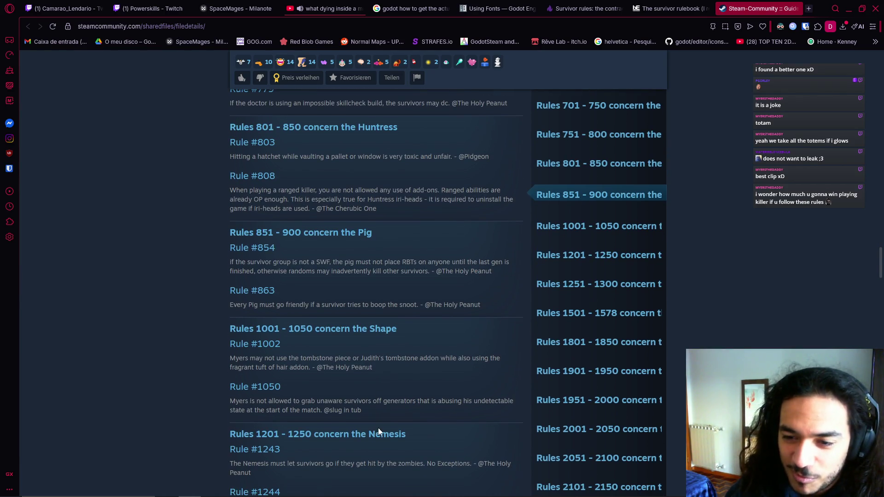
left_click_drag(246, 262, 509, 272)
left_click(258, 262)
left_click_drag(259, 262, 364, 262)
left_click(220, 264)
left_click_drag(248, 262, 377, 262)
left_click(377, 262)
mouse_move(294, 262)
left_mouse_down()
mouse_move(410, 262)
mouse_move(432, 278)
left_mouse_up()
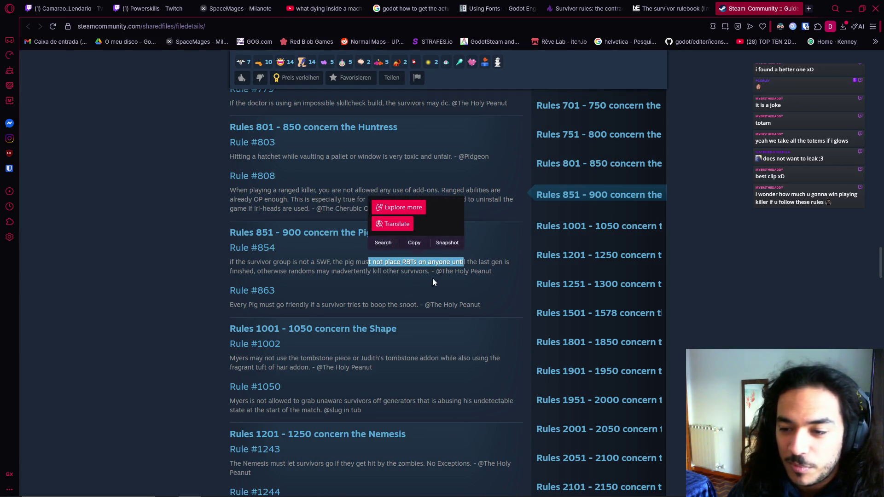
left_click(411, 277)
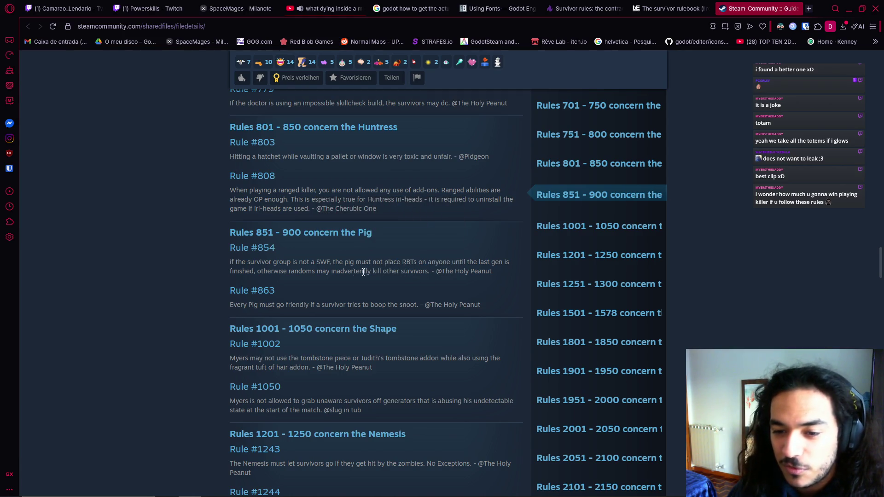
left_click_drag(328, 275, 418, 281)
left_click(410, 302)
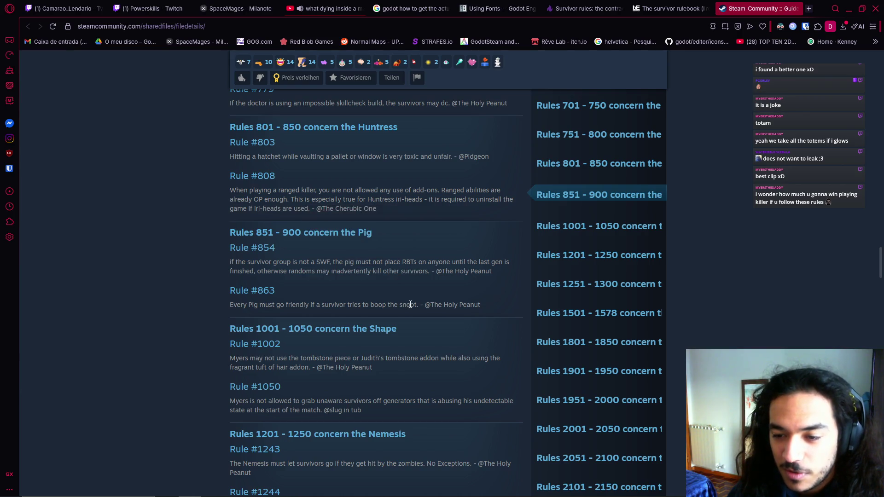
- Scroll on to the Nightmare rules, selecting the word Nightmare in their heading
scroll(409, 302, "down", 1)
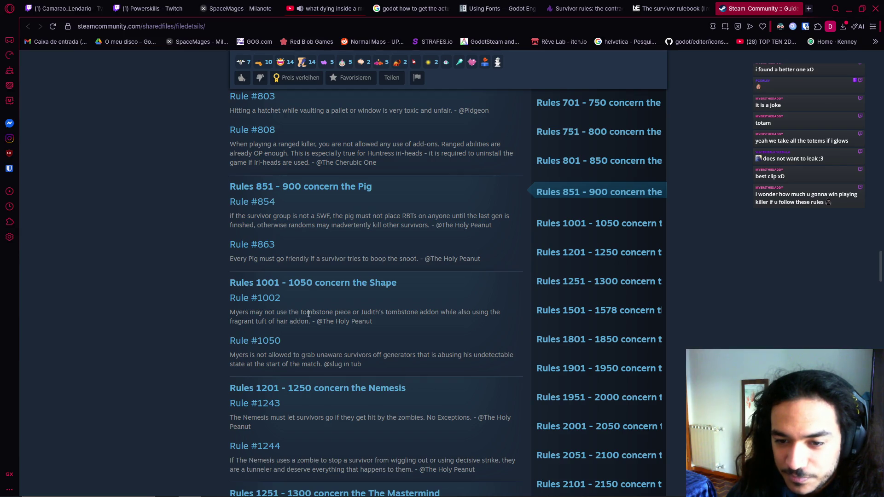
scroll(365, 335, "down", 4)
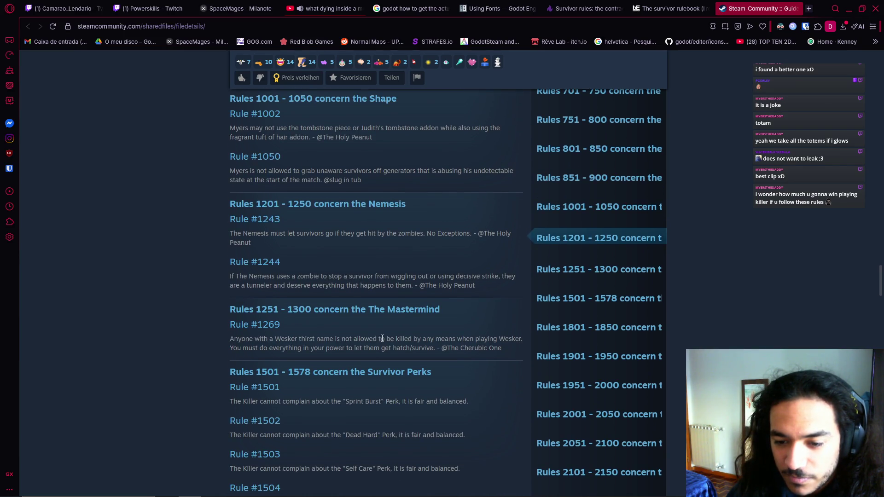
scroll(460, 378, "down", 7)
scroll(461, 377, "down", 6)
scroll(461, 377, "down", 3)
scroll(460, 378, "down", 5)
scroll(460, 378, "up", 5)
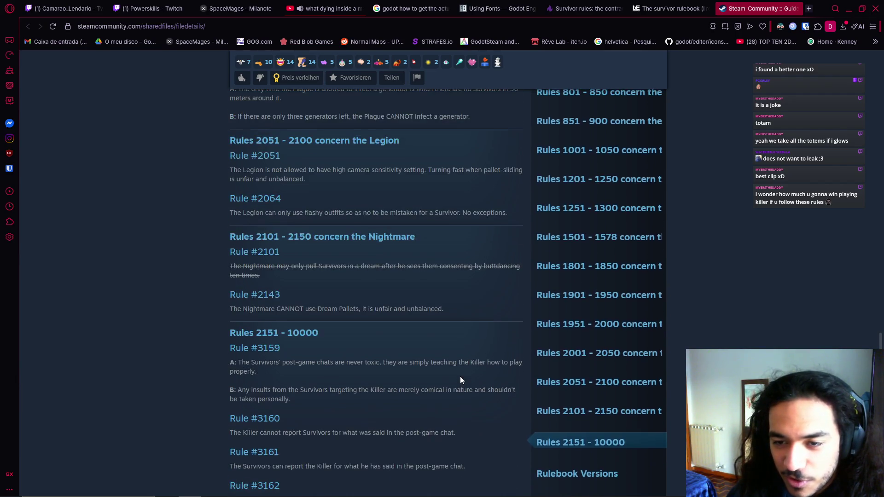
left_click_drag(368, 237, 417, 235)
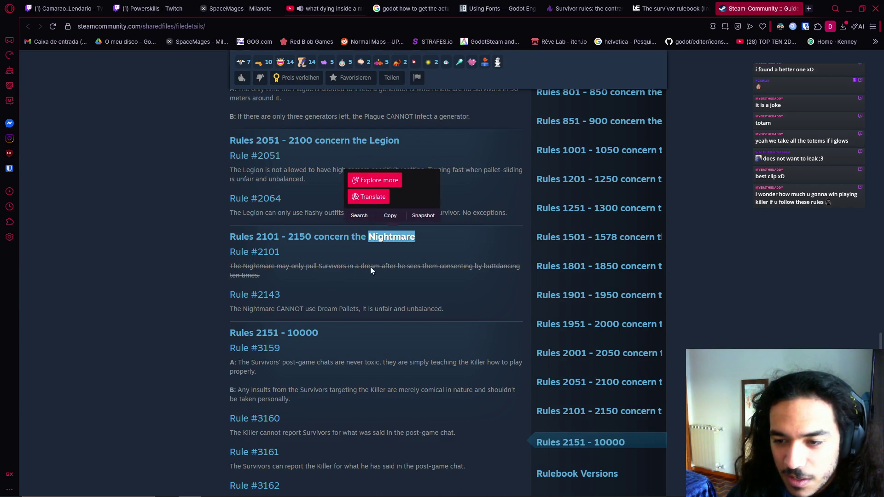
scroll(451, 299, "up", 5)
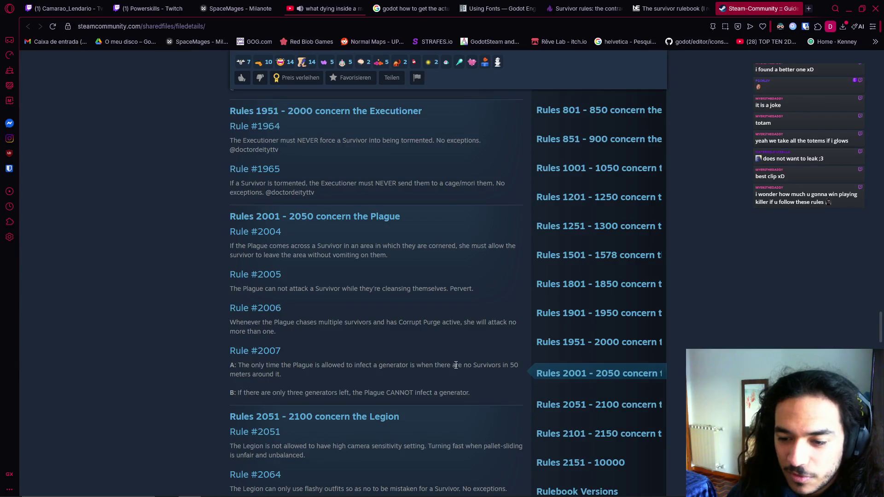
scroll(456, 365, "down", 5)
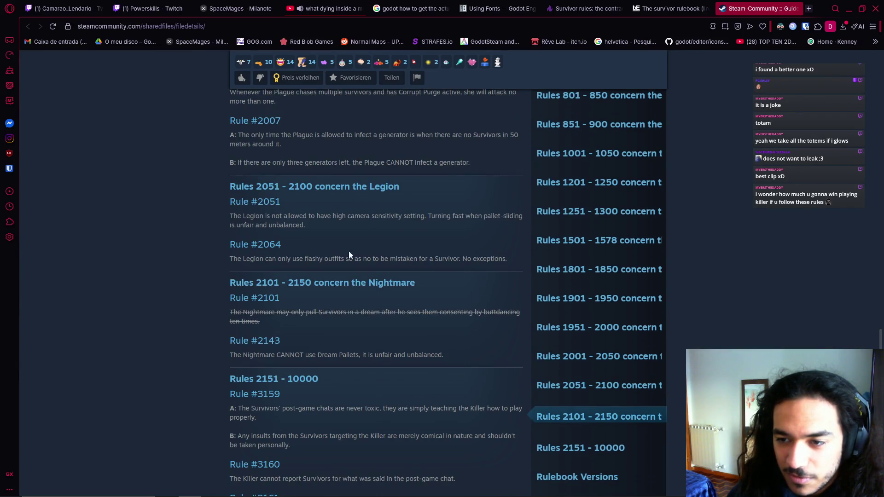
scroll(415, 319, "down", 5)
scroll(429, 327, "down", 5)
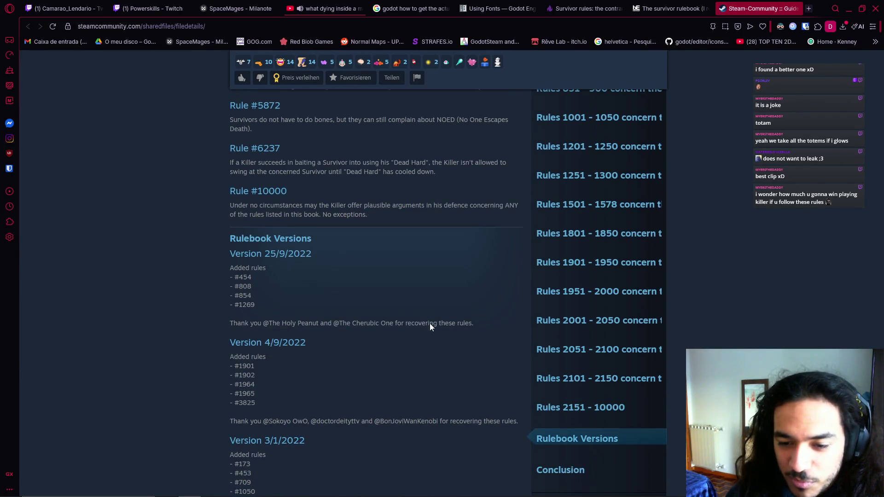
scroll(429, 327, "up", 4)
scroll(430, 324, "up", 2)
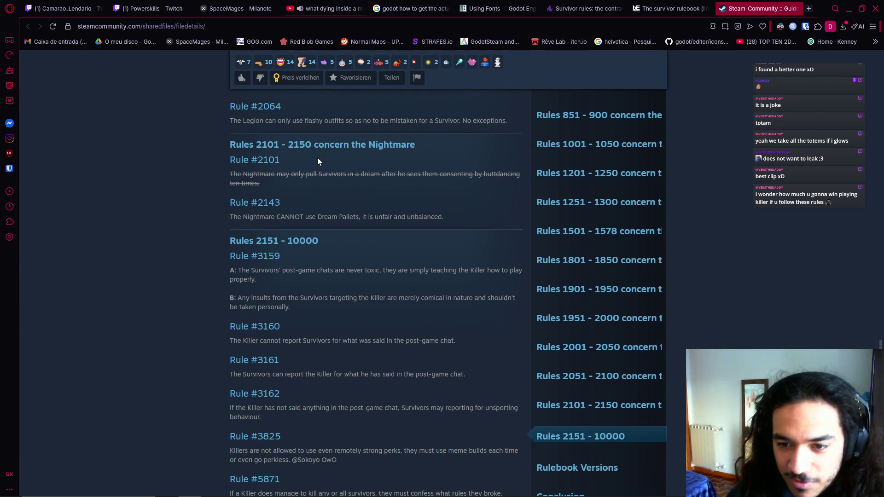
left_click_drag(267, 238, 346, 244)
left_click(342, 256)
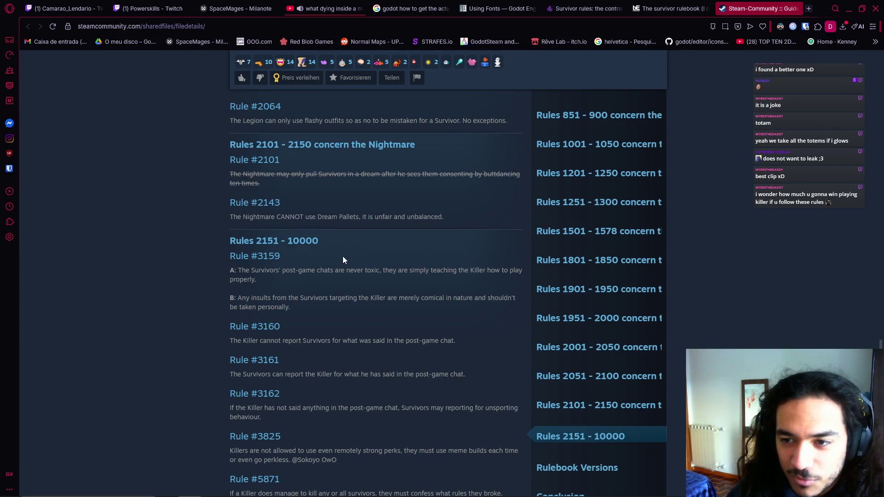
left_click_drag(238, 270, 281, 271)
left_click(391, 314)
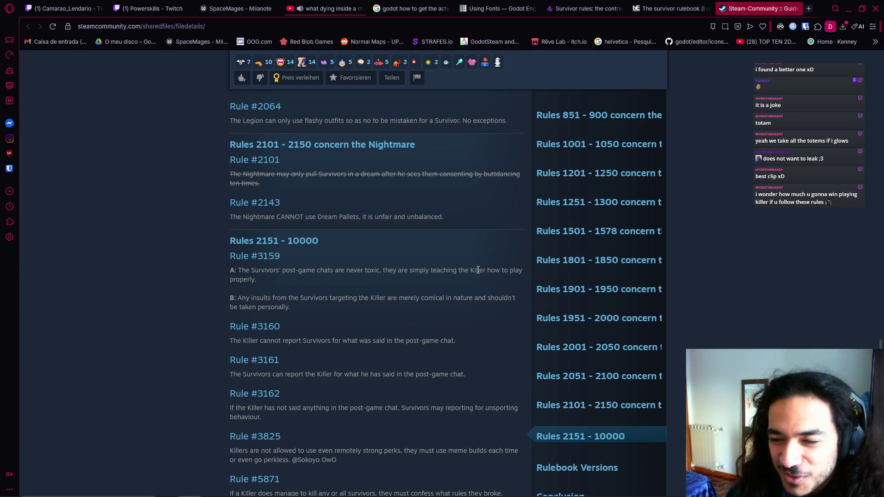
mouse_move(332, 299)
left_mouse_down()
mouse_move(315, 310)
mouse_move(333, 302)
mouse_move(457, 308)
left_mouse_up()
left_click_drag(399, 298, 493, 302)
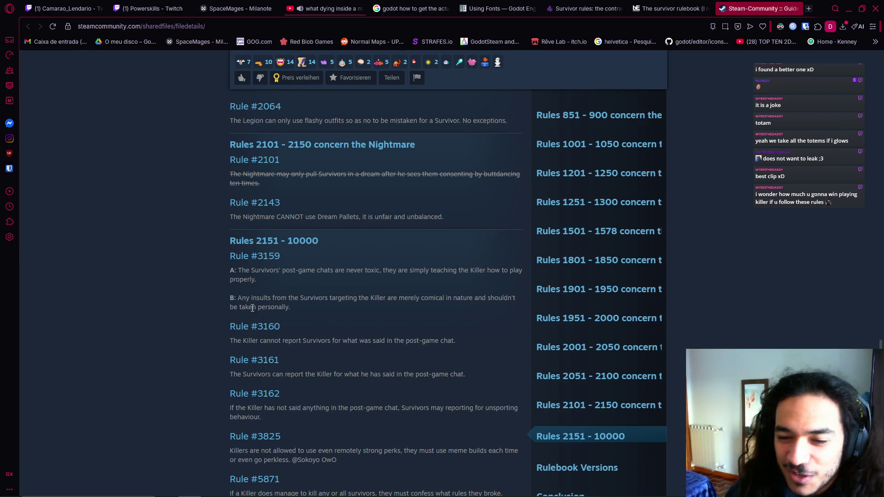
left_click_drag(253, 307, 299, 309)
left_click_drag(236, 304, 311, 307)
left_click_drag(222, 338, 454, 338)
left_click(474, 343)
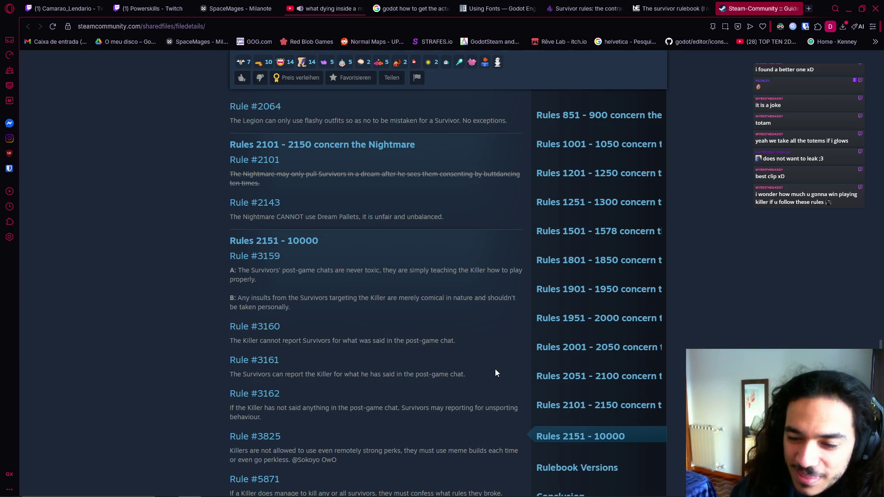
triple_click(460, 339)
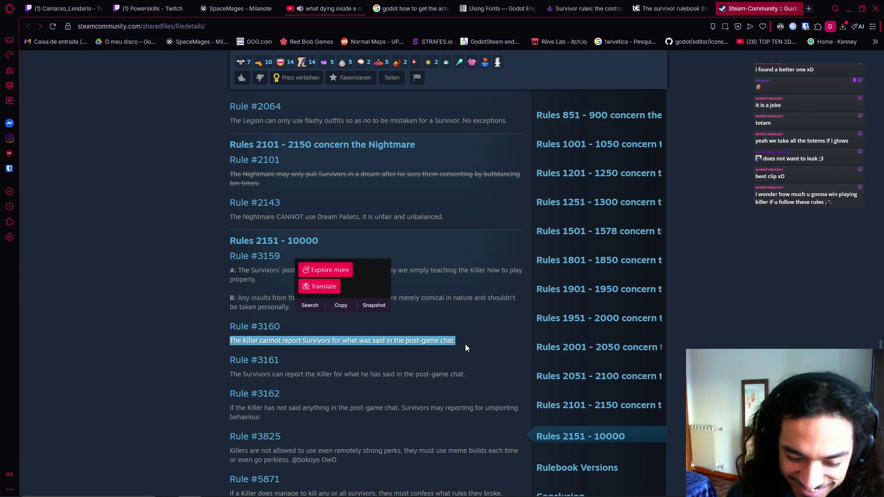
scroll(487, 349, "down", 2)
left_click_drag(213, 282, 357, 283)
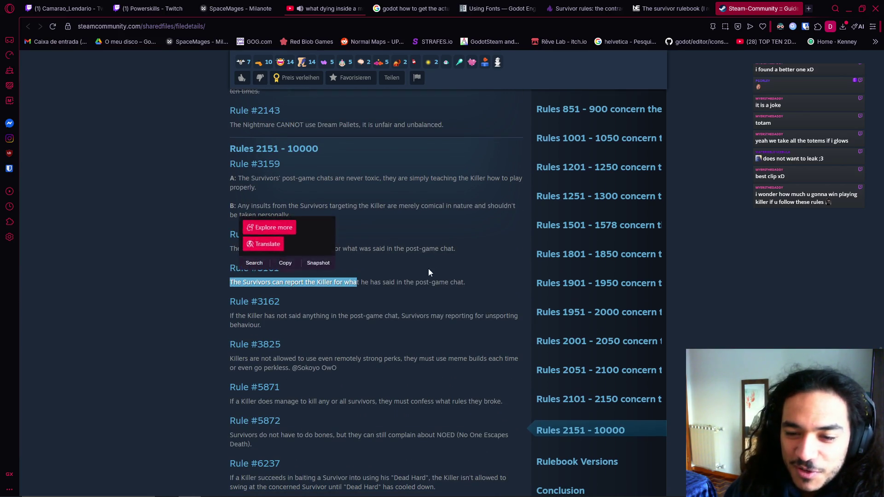
triple_click(464, 280)
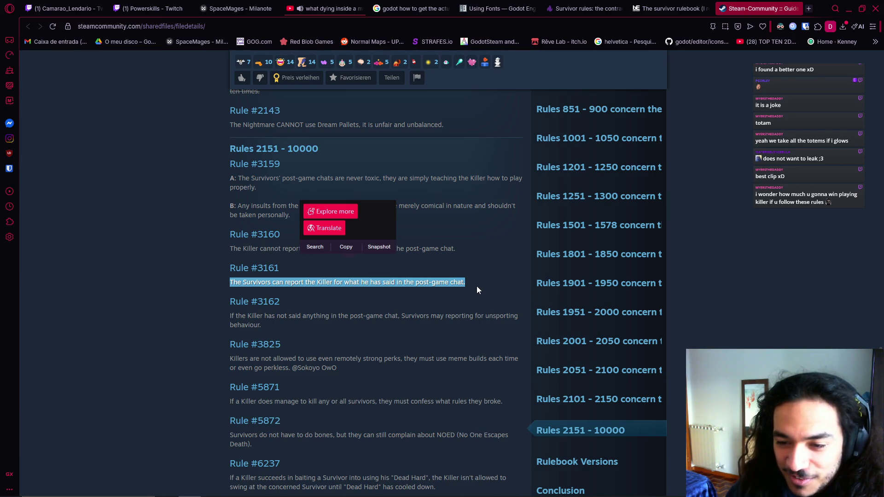
left_click(474, 288)
left_click_drag(316, 283, 414, 282)
left_click(458, 297)
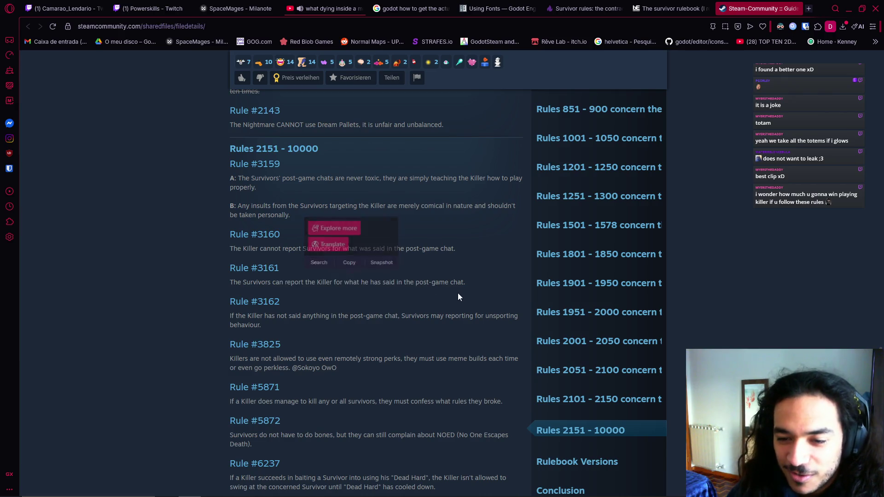
left_click_drag(457, 249, 335, 248)
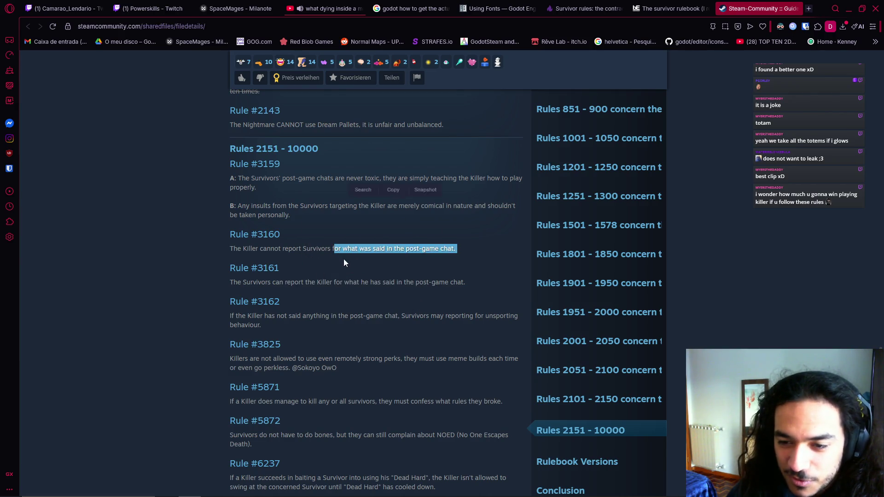
mouse_move(295, 315)
left_mouse_down()
mouse_move(235, 316)
mouse_move(518, 318)
left_mouse_up()
left_click(325, 321)
left_click(248, 318)
left_click_drag(248, 317, 230, 317)
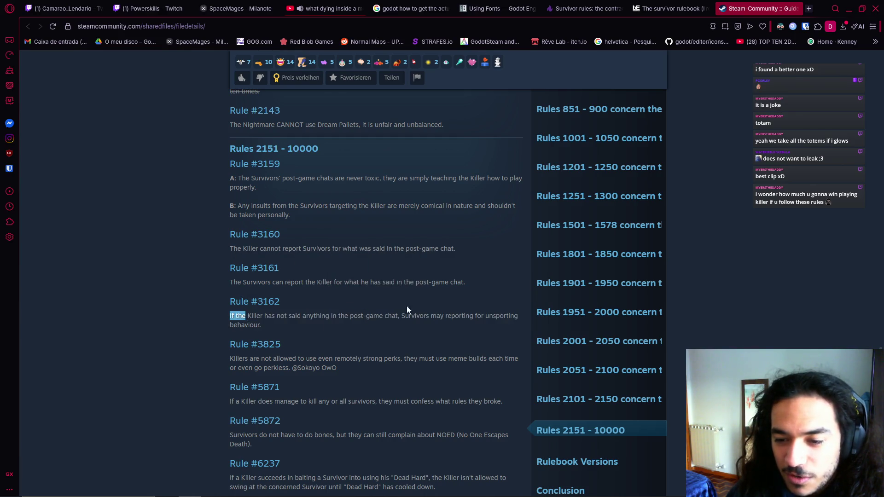
left_click_drag(405, 304, 425, 320)
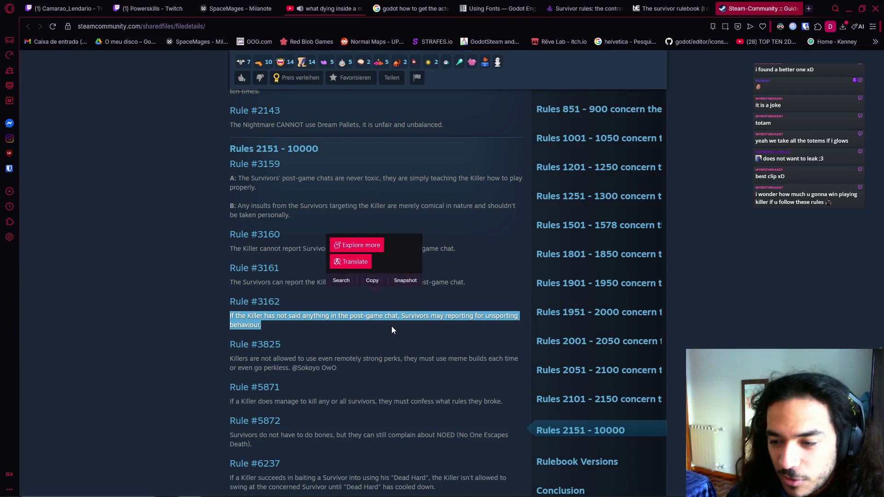
double_click(506, 316)
left_click(416, 329)
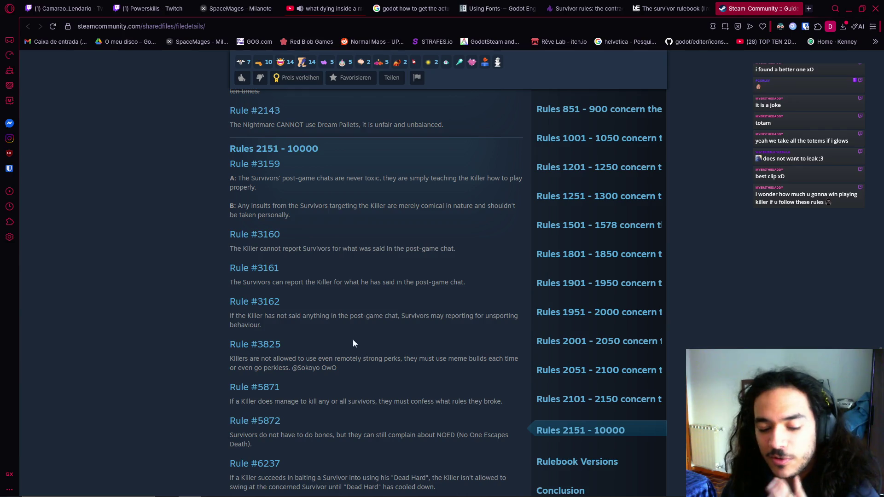
left_click(291, 367)
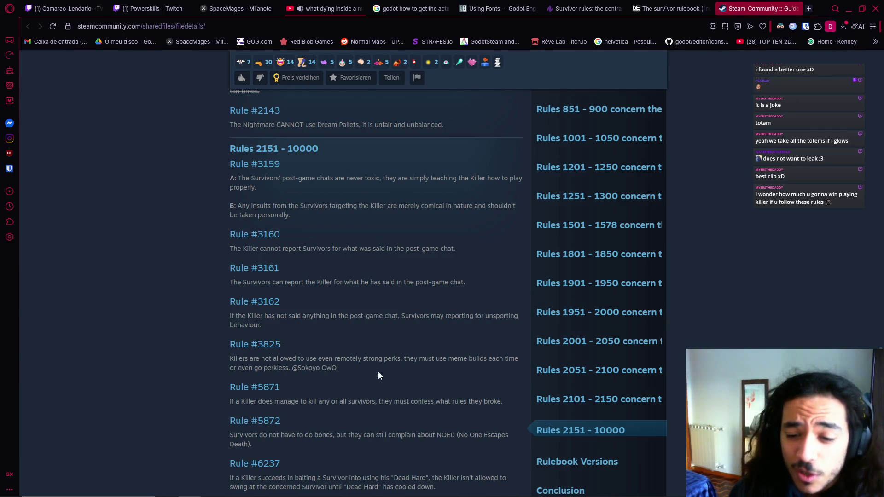
scroll(378, 373, "down", 1)
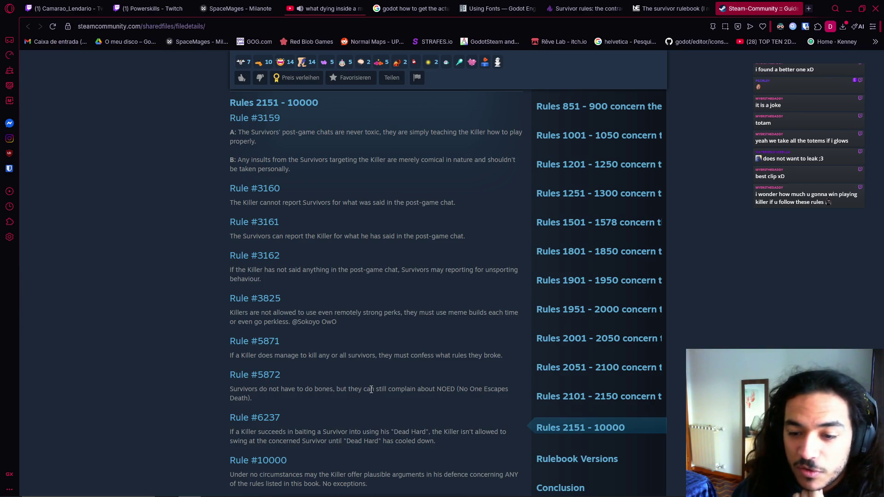
scroll(371, 389, "down", 1)
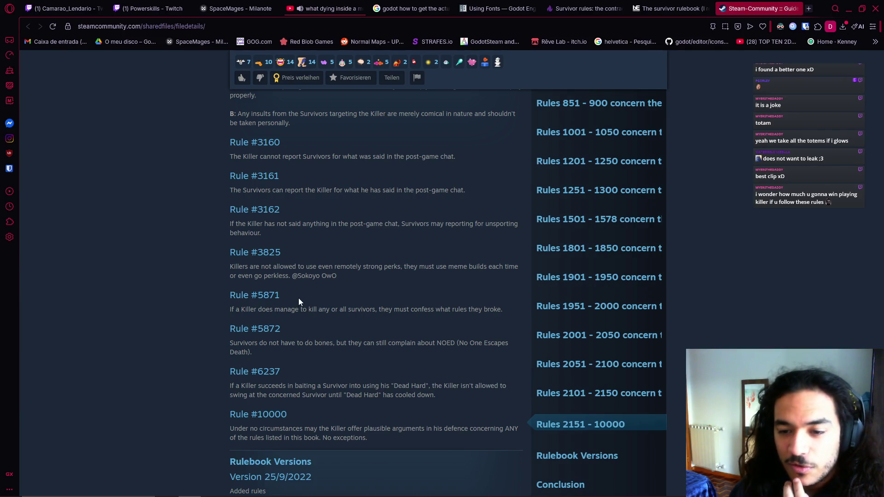
- Highlight and clear the text of Rules #5871 and #5872
left_click_drag(230, 309, 407, 312)
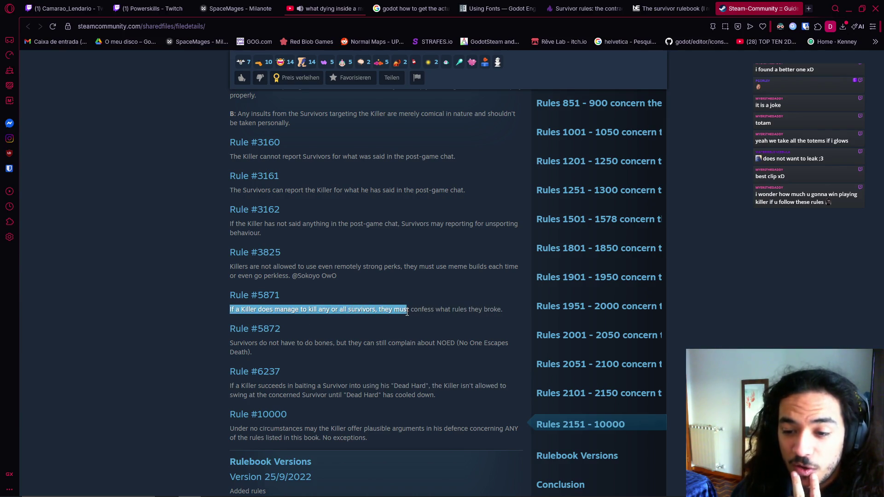
left_click_drag(418, 311, 503, 313)
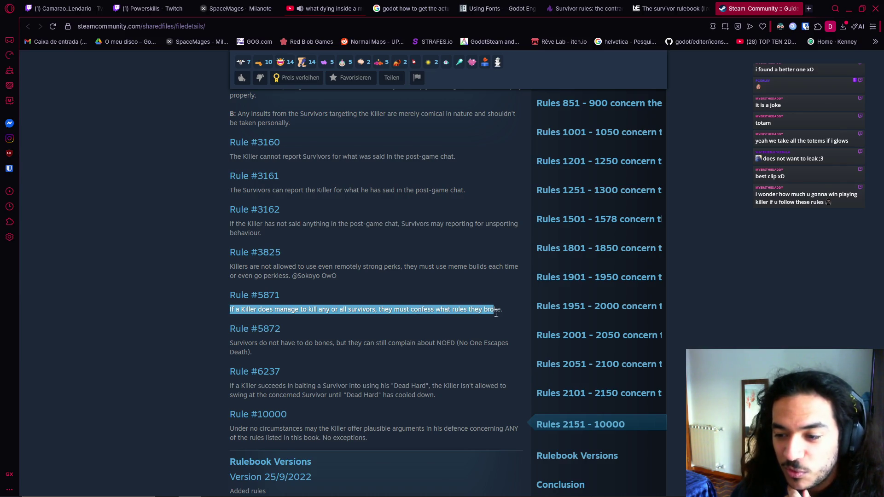
left_click(514, 313)
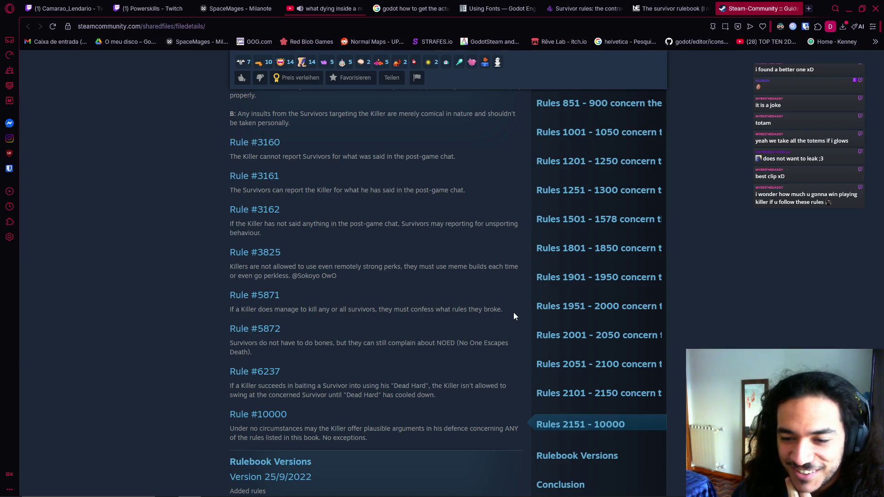
left_click_drag(295, 309, 408, 311)
left_click(443, 316)
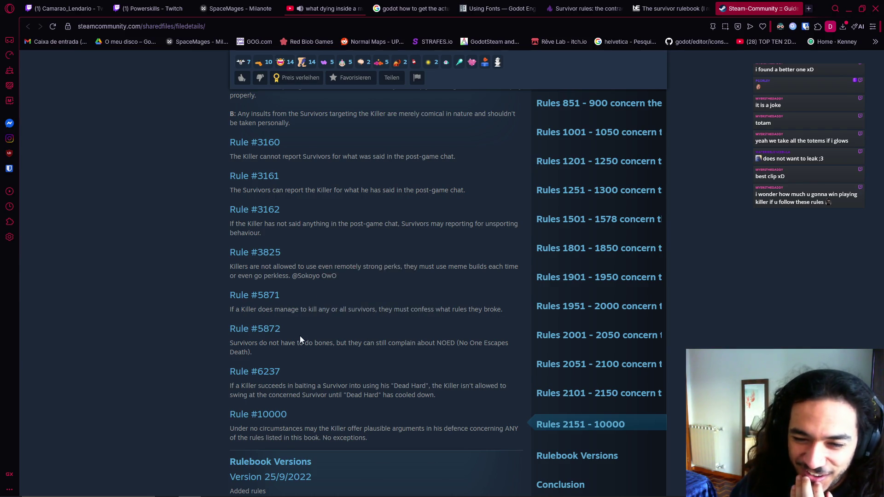
left_click_drag(230, 342, 390, 337)
left_click(313, 333)
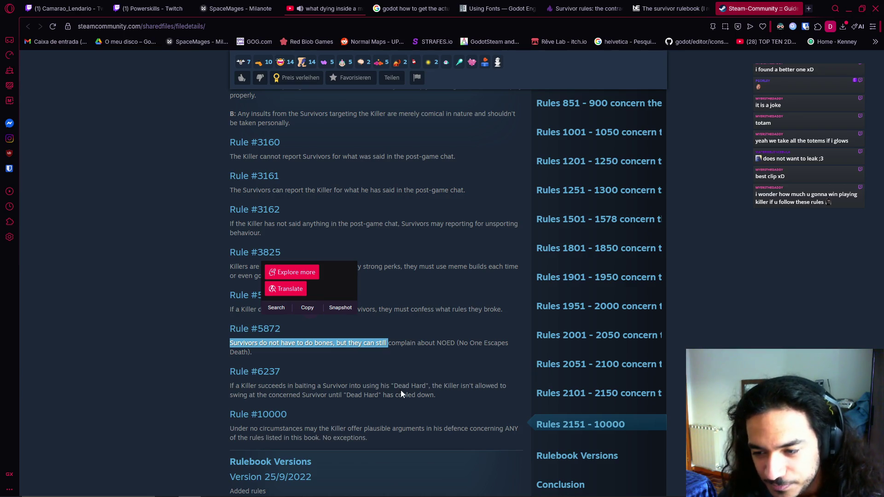
double_click(341, 343)
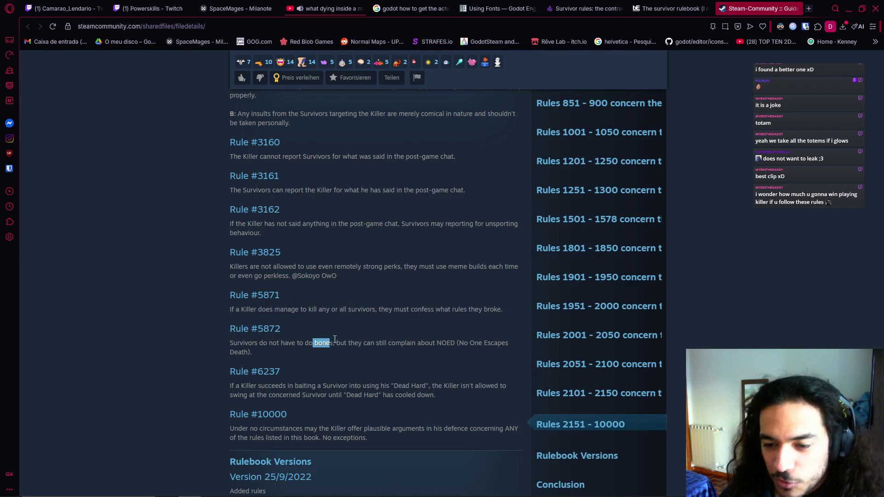
left_click_drag(341, 343, 482, 344)
left_click(415, 384)
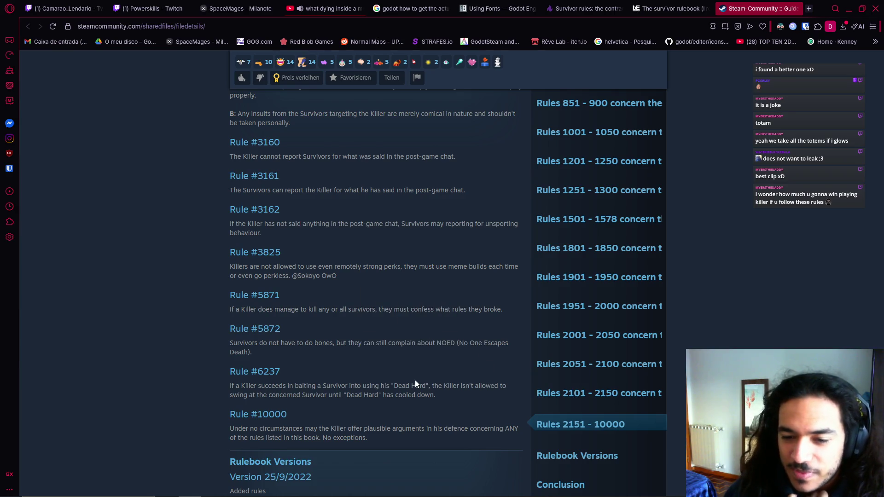
- Scroll a little further, highlighting the NOED mention in Rule #5872
scroll(415, 384, "down", 2)
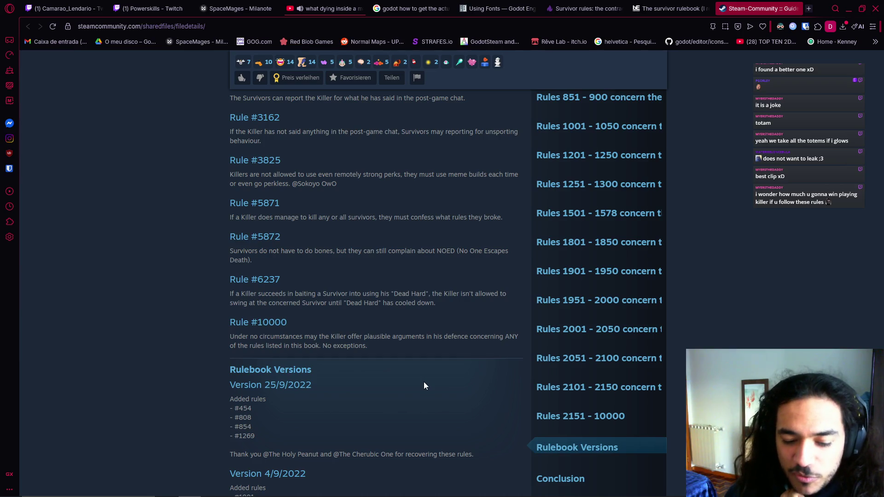
left_click_drag(424, 248, 484, 252)
left_click(487, 262)
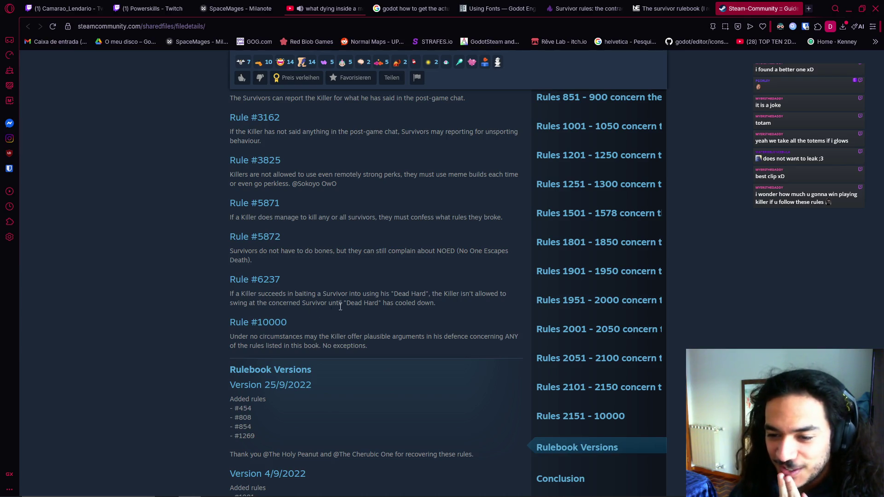
left_click_drag(507, 294, 467, 306)
scroll(457, 354, "down", 2)
scroll(373, 419, "down", 5)
scroll(373, 419, "up", 3)
scroll(372, 419, "down", 8)
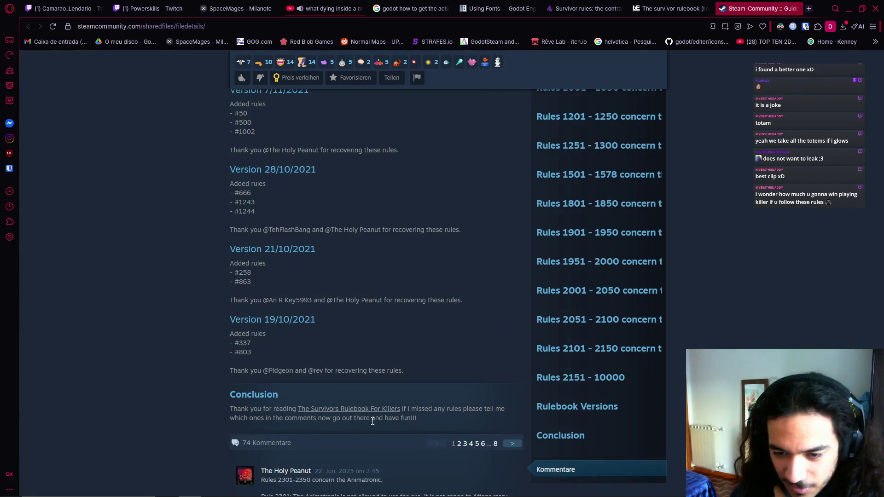
scroll(375, 420, "up", 6)
scroll(400, 422, "up", 3)
- Highlight the Dead Hard cooldown phrase in Rule #6237 and the wording of Rule #10000
left_click_drag(304, 395, 436, 396)
left_click(347, 425)
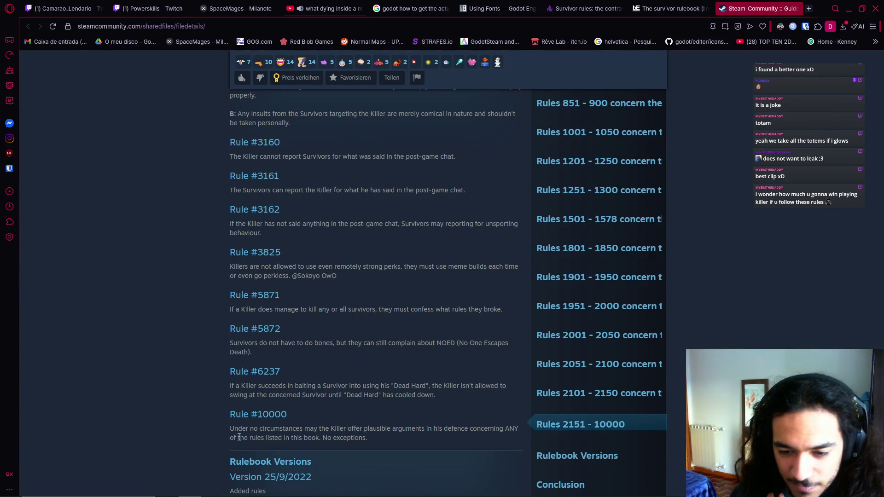
mouse_move(376, 398)
left_mouse_down()
mouse_move(445, 402)
mouse_move(349, 398)
left_mouse_up()
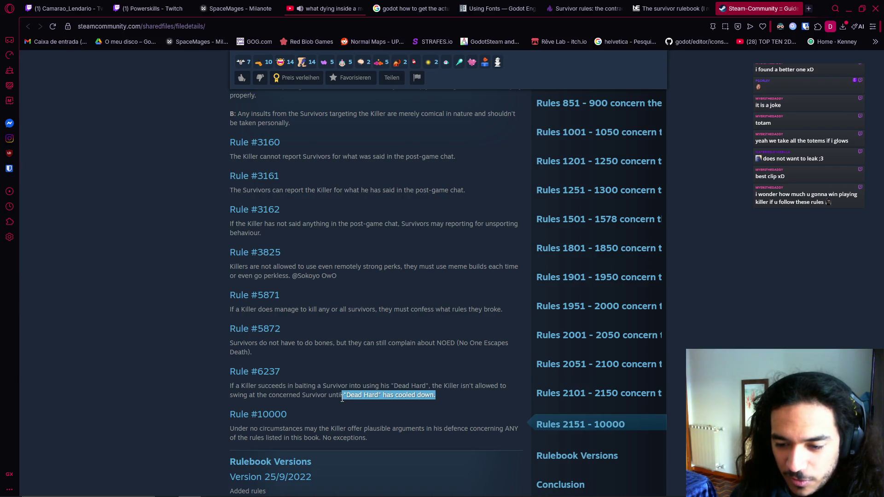
left_click(339, 412)
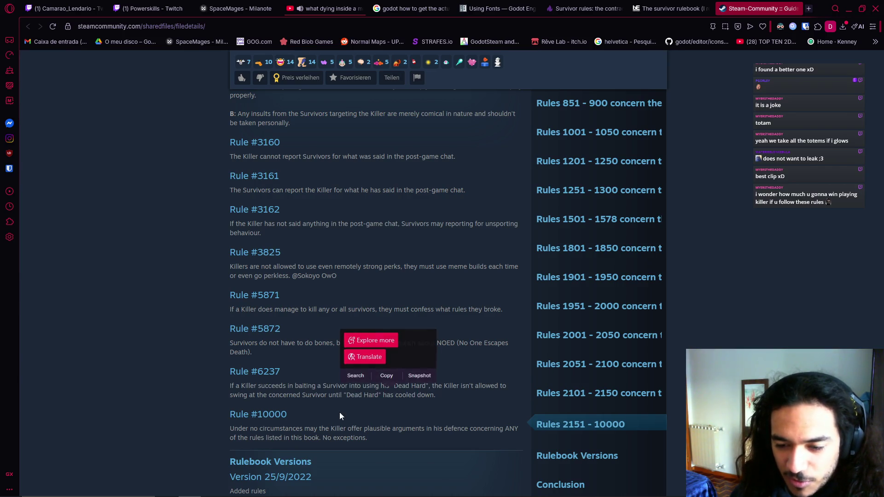
left_click_drag(326, 400, 437, 395)
left_click(229, 428)
left_click_drag(351, 435, 352, 437)
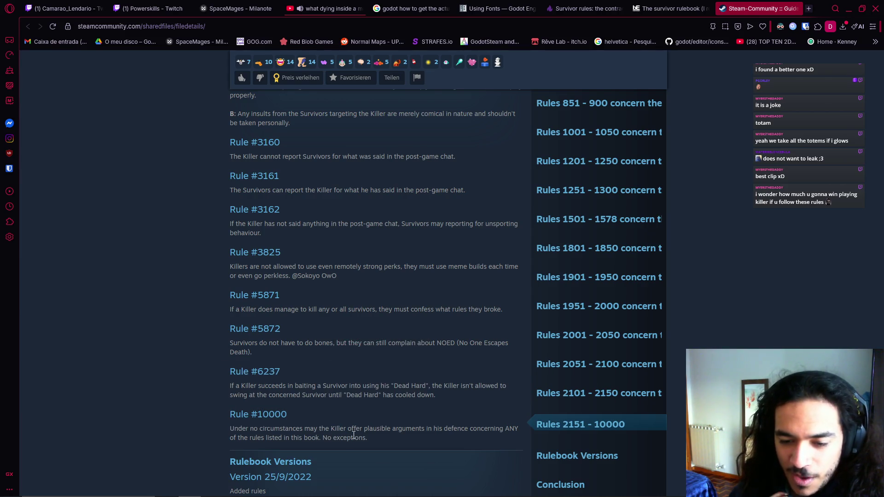
left_click(461, 437)
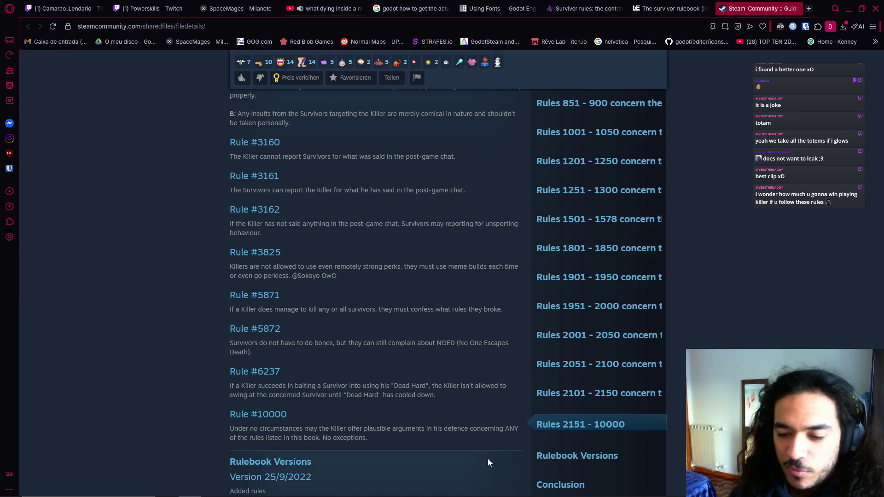
left_click_drag(394, 427, 503, 428)
mouse_move(229, 438)
left_mouse_down()
mouse_move(367, 440)
mouse_move(316, 439)
left_mouse_up()
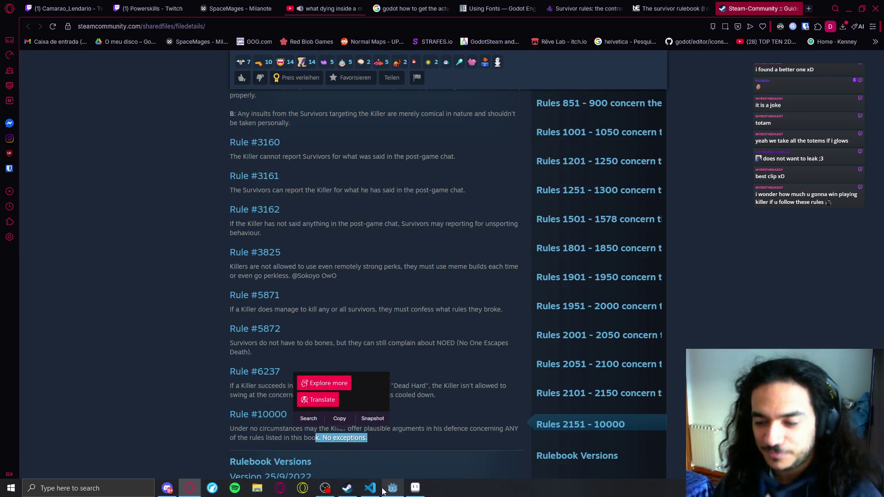
- Scroll down to the comments, highlighting the guide author's last comment and the 'Please do' comment
scroll(394, 366, "down", 3)
scroll(394, 354, "down", 1)
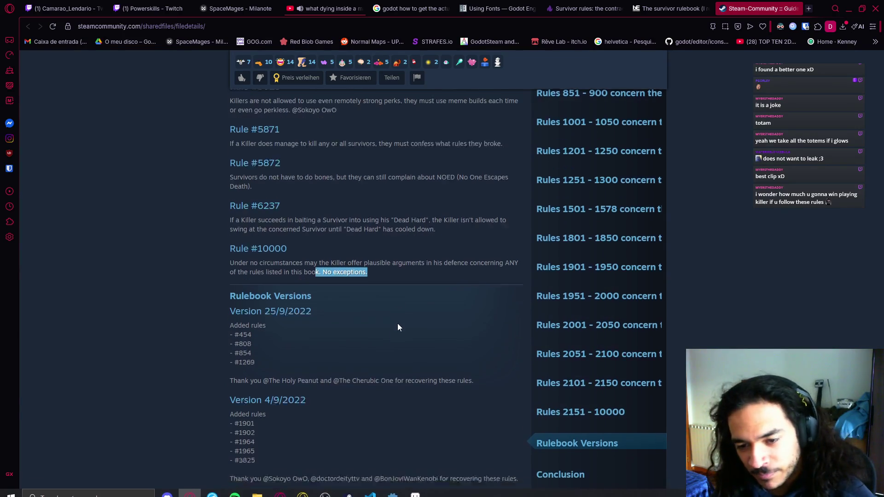
scroll(397, 323, "down", 4)
scroll(402, 329, "down", 5)
scroll(402, 332, "down", 6)
scroll(401, 333, "down", 2)
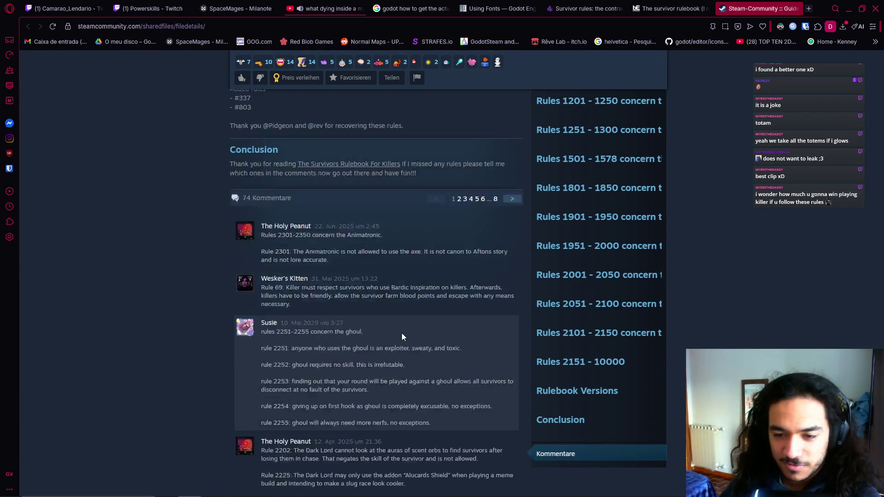
scroll(401, 331, "down", 5)
scroll(403, 336, "down", 3)
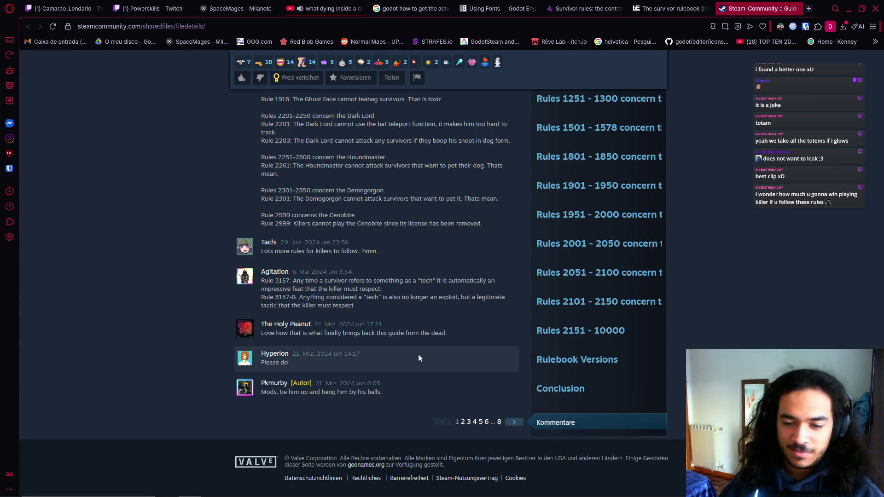
triple_click(402, 394)
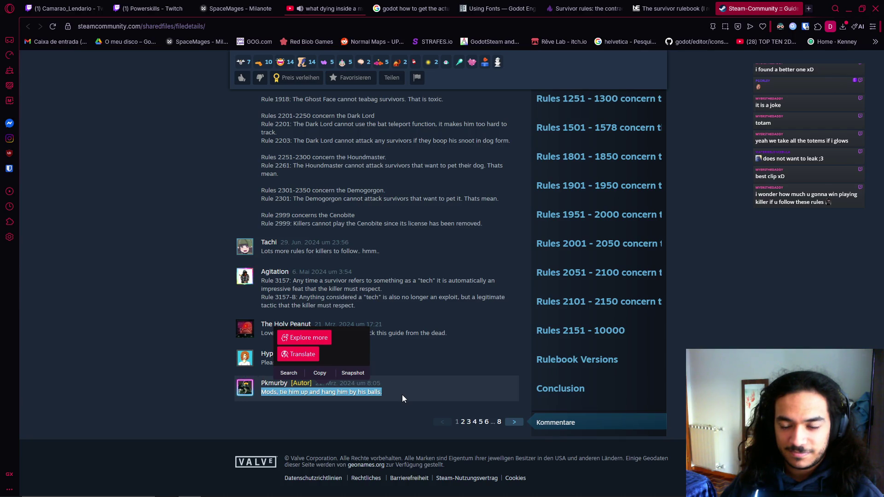
left_click(402, 394)
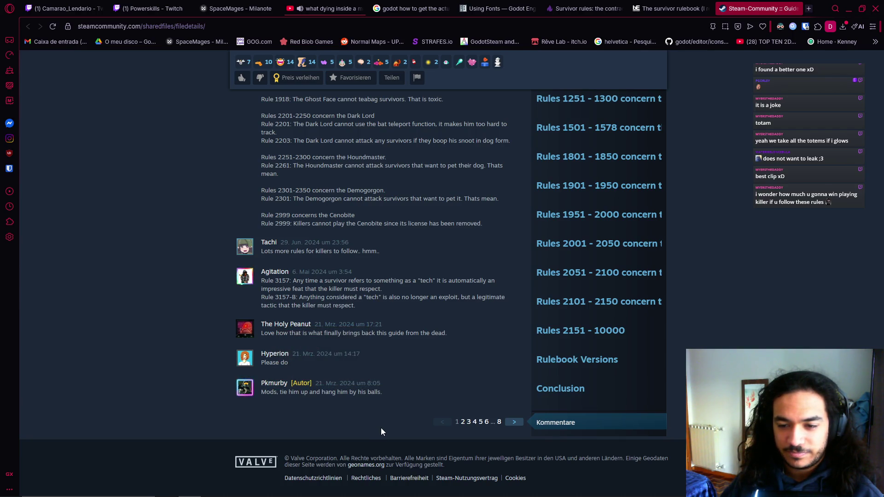
left_click_drag(284, 363, 257, 360)
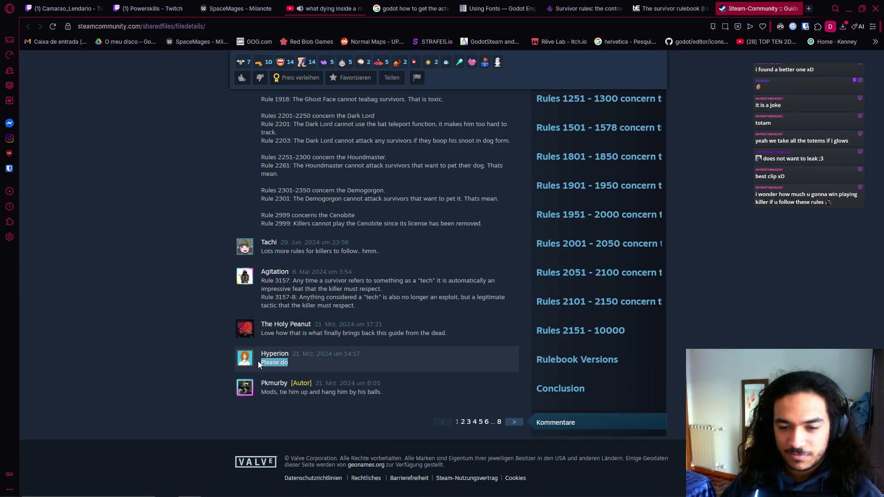
- Go to the next page of comments and highlight a comment's first paragraph
left_click(515, 423)
triple_click(302, 291)
left_click(408, 350)
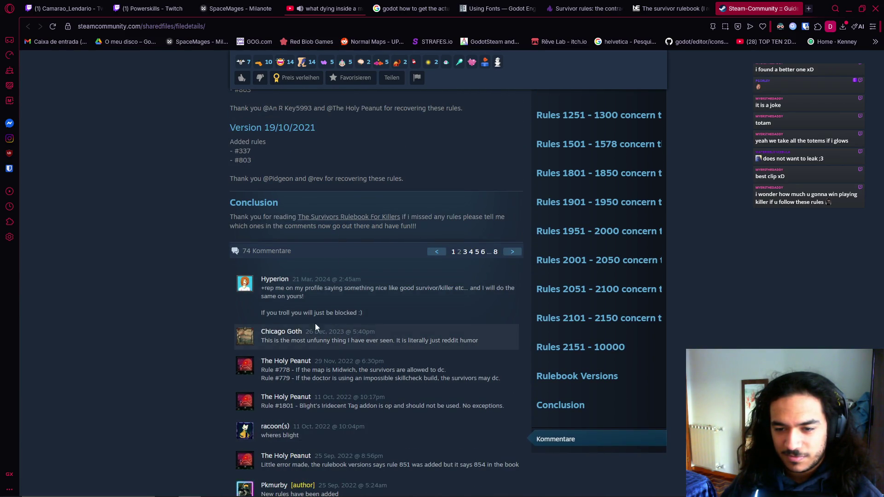
scroll(315, 326, "down", 2)
mouse_move(261, 196)
left_mouse_down()
mouse_move(426, 196)
mouse_move(465, 210)
left_mouse_up()
left_click(461, 231)
- Return to the first comment page and bring up the window switcher
scroll(433, 368, "down", 3)
left_click(443, 421)
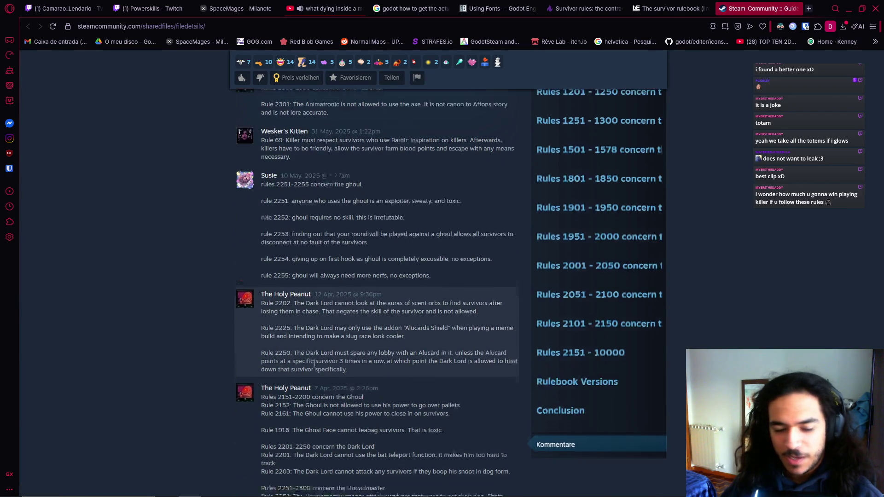
scroll(334, 379, "down", 7)
scroll(329, 385, "up", 10)
key("alt+Tab")
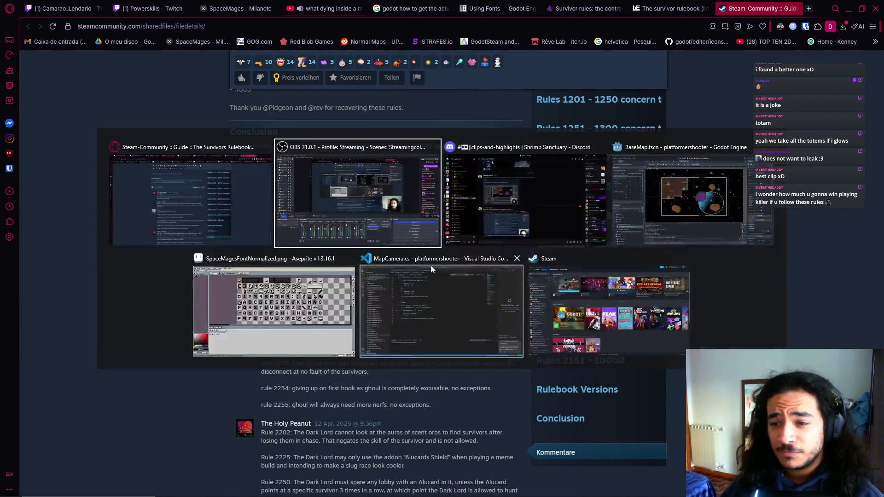
- Bring Aseprite to the front, pan the sheet, and undo the last pencil edit and selection change
key("alt+Tab")
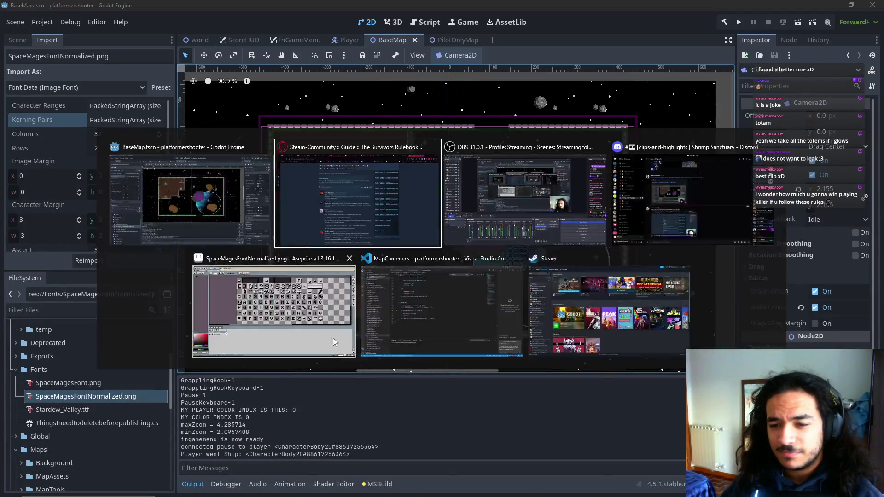
key("alt+Tab")
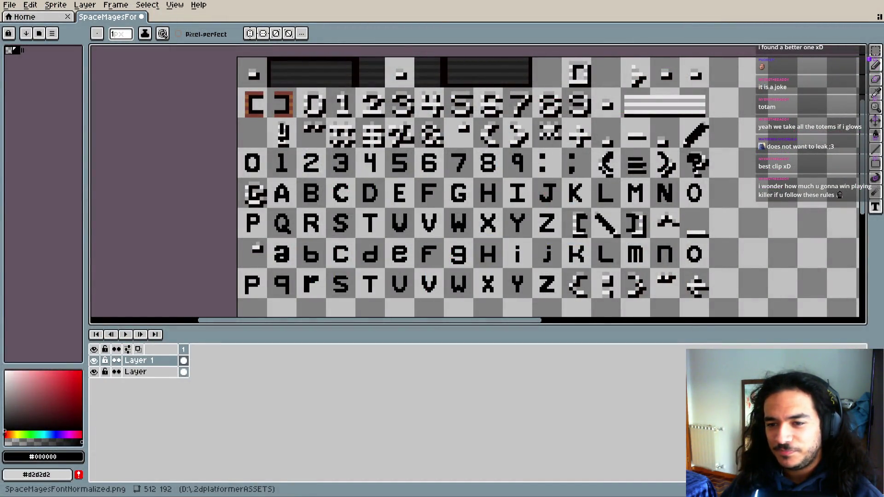
mouse_move(462, 227)
left_mouse_down()
mouse_move(408, 242)
mouse_move(416, 228)
left_mouse_up()
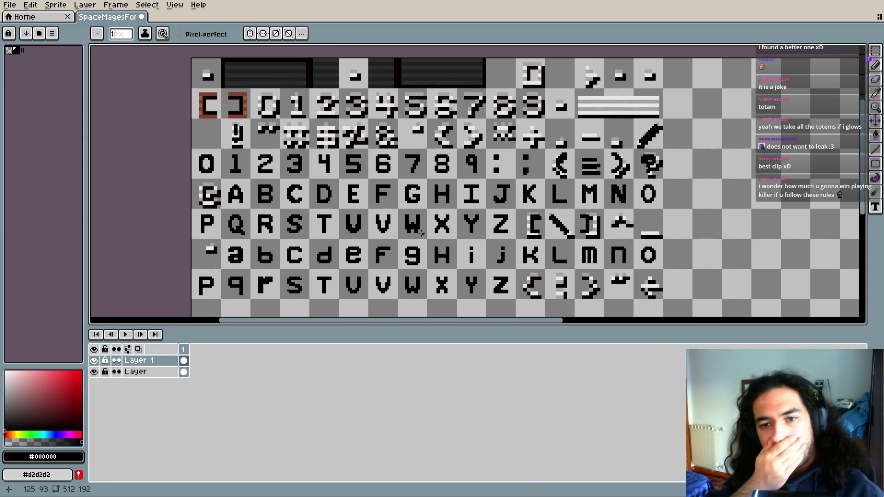
key("ctrl+z")
key("ctrl+z")
key("ctrl+z")
key("ctrl+z")
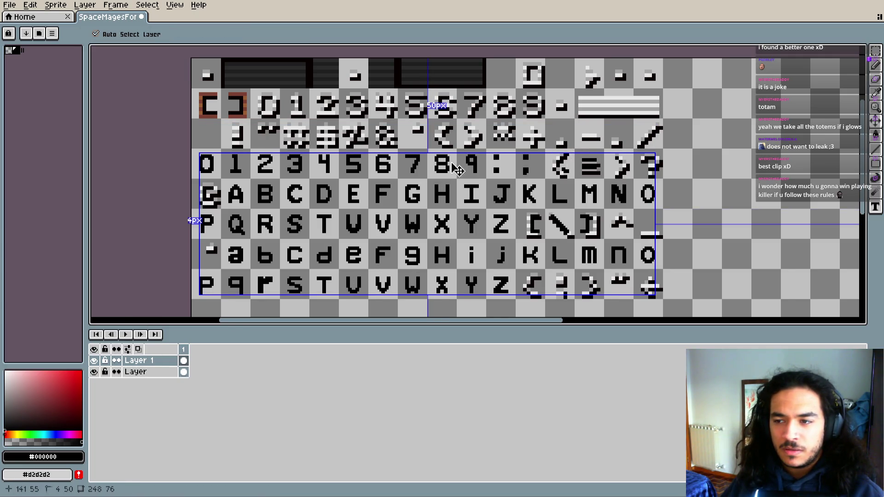
key("ctrl+z")
- Redo the pencil clean-up on the digit row and symbol glyphs, including the ! glyph
key("ctrl+y")
key("ctrl+y")
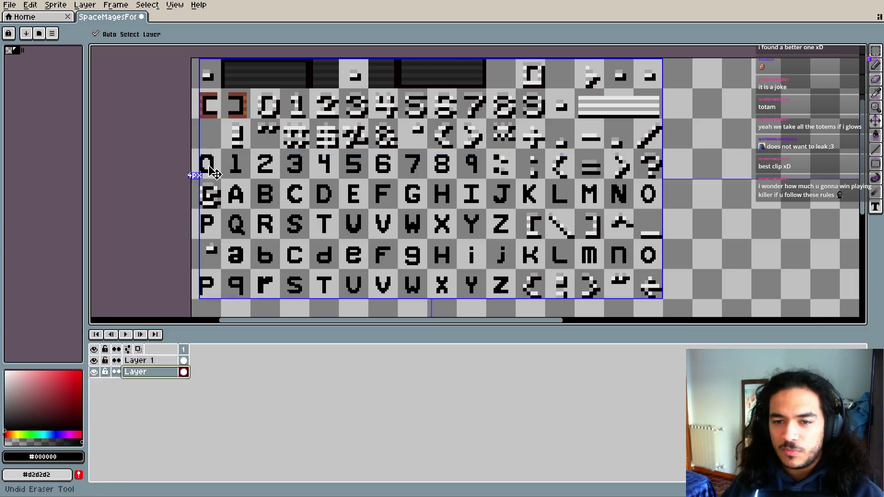
key("ctrl+y")
key("ctrl+y")
key("ctrl+y")
key("ctrl+y")
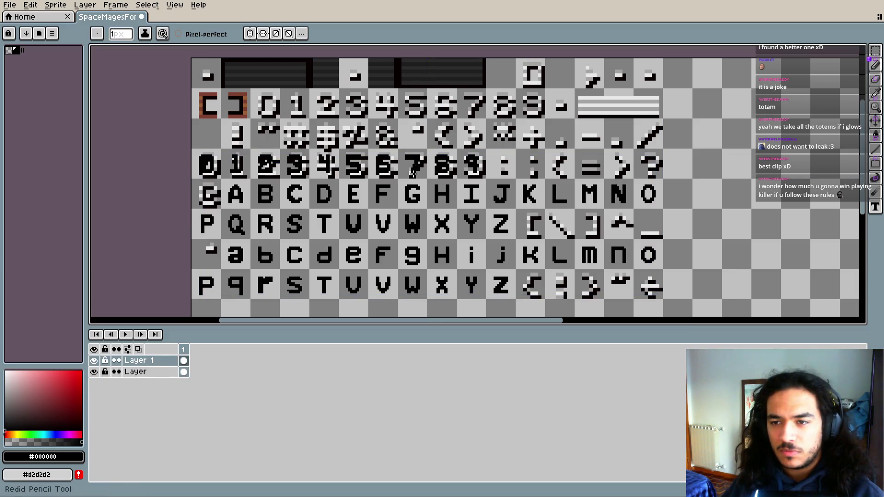
key("ctrl+y")
key("ctrl+y")
key("ctrl+y")
key("ctrl+y")
key("ctrl+y")
key("ctrl+y")
key("ctrl+y")
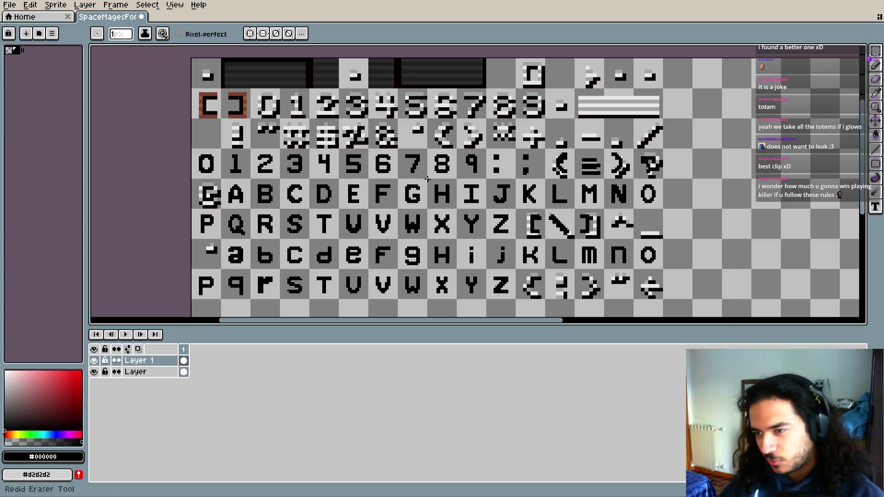
key("ctrl+y")
key("i")
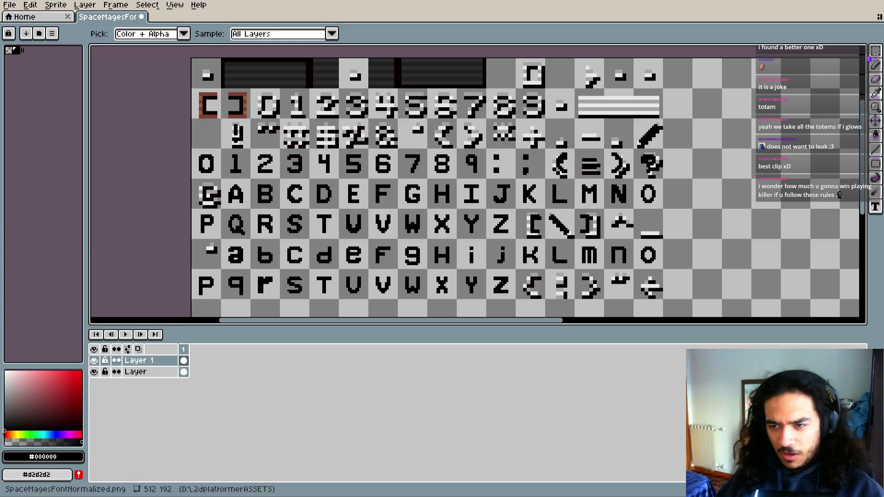
- Remove the stray pencil dot and paste the white-on-black font sheet right of the original
key("b")
scroll(426, 236, "down", 3)
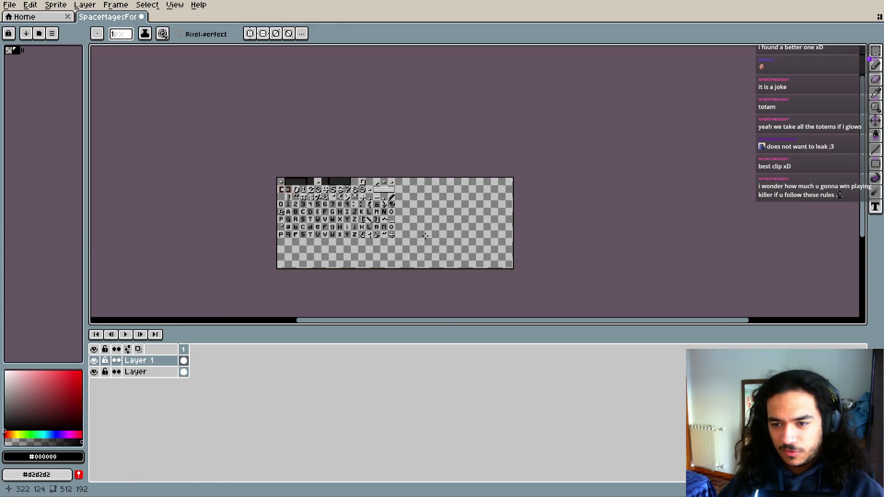
scroll(442, 241, "up", 3)
key("ctrl+z")
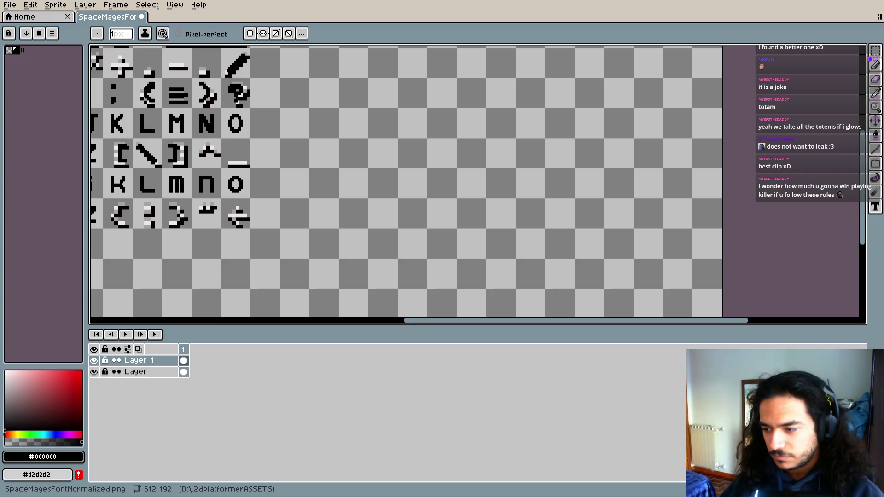
key("ctrl+v")
left_click_drag(369, 213, 456, 207)
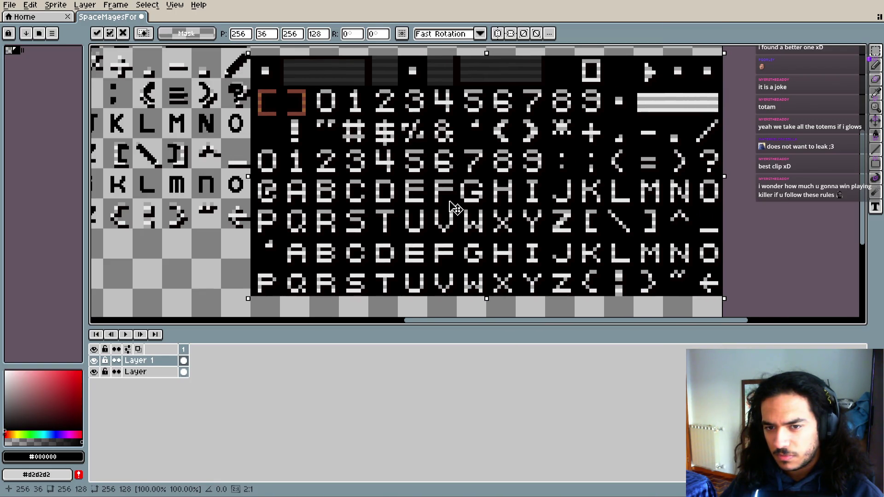
- Place the pasted white-on-black glyph sheet right of the original, aligned to the canvas top
scroll(414, 189, "left", 2)
scroll(415, 189, "up", 1)
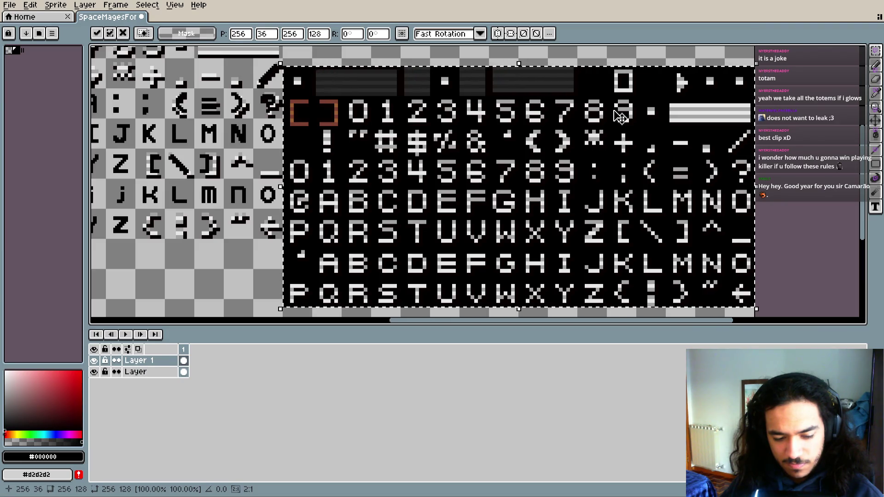
left_click_drag(578, 169, 390, 171)
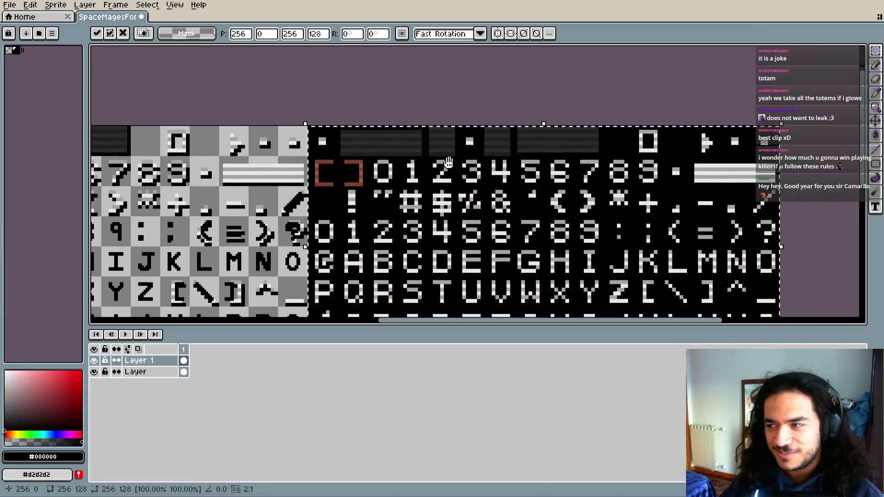
left_click(654, 78)
- Compare the two sheets, then undo the paste so only the original glyphs remain
scroll(518, 181, "down", 4)
scroll(519, 181, "up", 5)
scroll(529, 184, "up", 1)
scroll(552, 193, "down", 3)
scroll(567, 198, "down", 1)
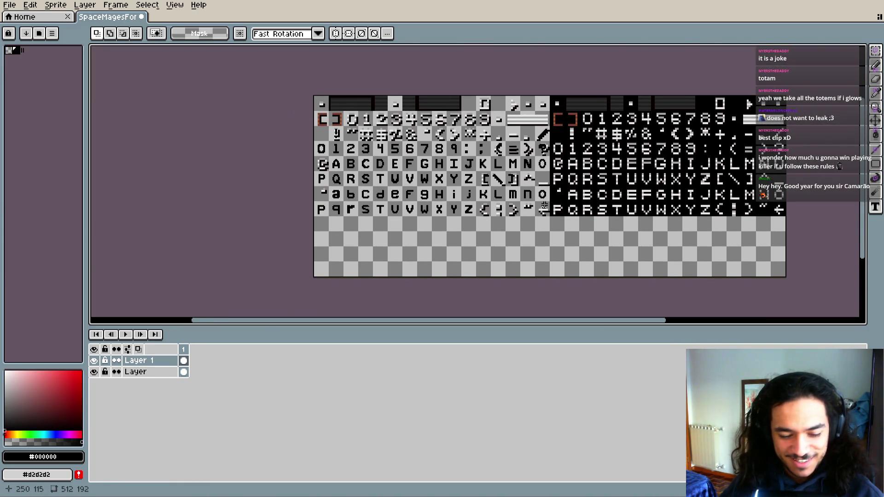
scroll(543, 208, "down", 1)
scroll(545, 230, "down", 2)
scroll(539, 241, "up", 1)
scroll(561, 269, "up", 1)
scroll(560, 269, "up", 2)
scroll(542, 239, "down", 2)
key("ctrl+z")
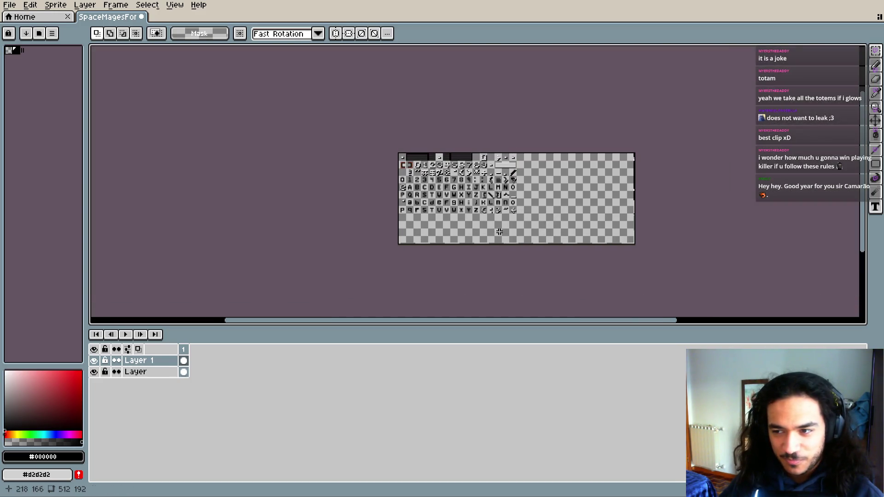
- Swap the foreground and background colours
scroll(540, 209, "up", 1)
key("x")
scroll(618, 223, "up", 1)
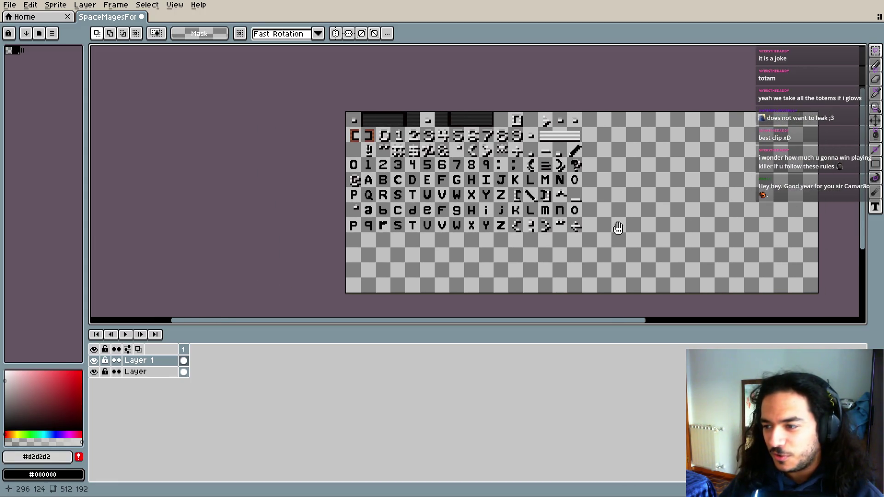
scroll(602, 231, "up", 1)
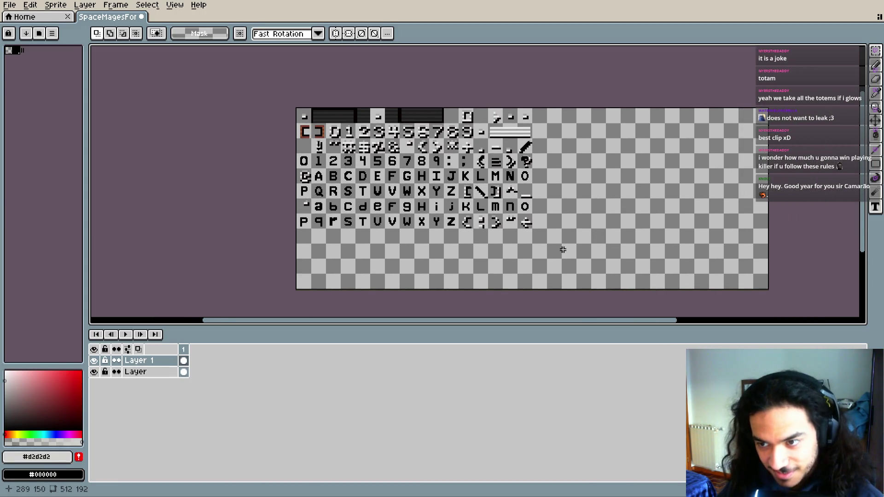
- Shrink the canvas from 512×192 to exactly 256×128 in Canvas Size (Ctrl+Alt+C)
key("ctrl+alt+c")
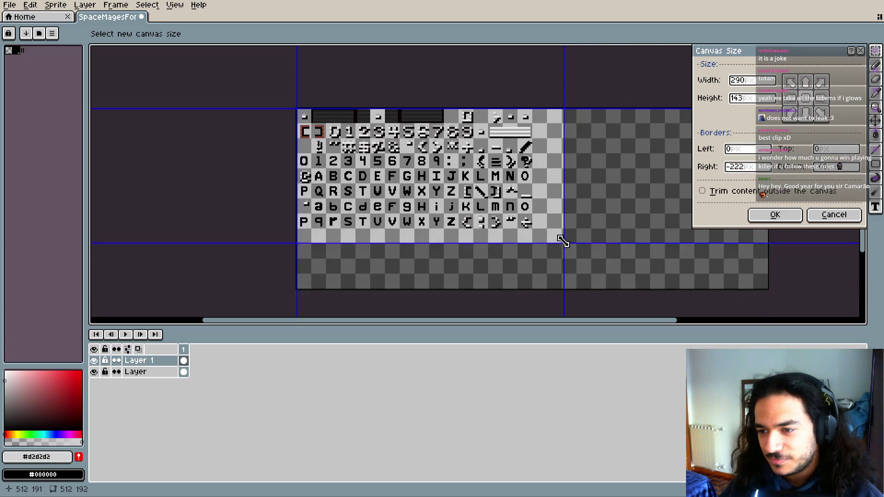
left_click_drag(766, 288, 533, 231)
scroll(517, 239, "up", 5)
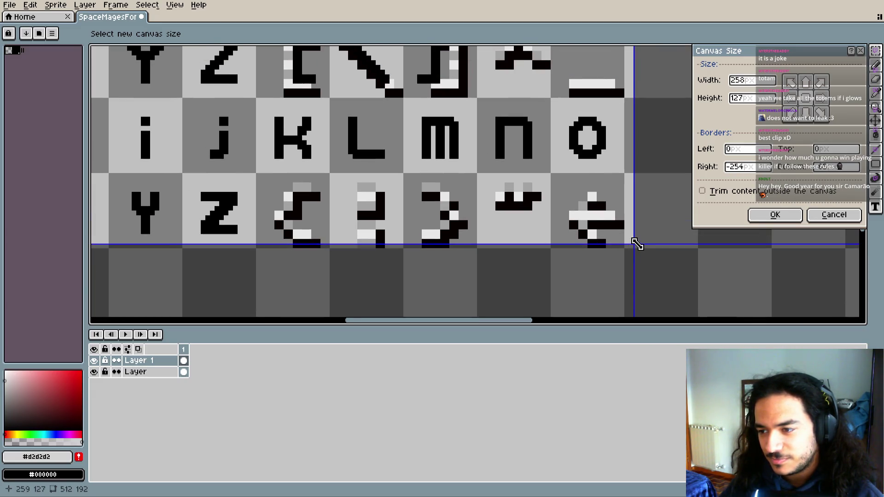
left_click_drag(637, 244, 624, 249)
left_click(764, 215)
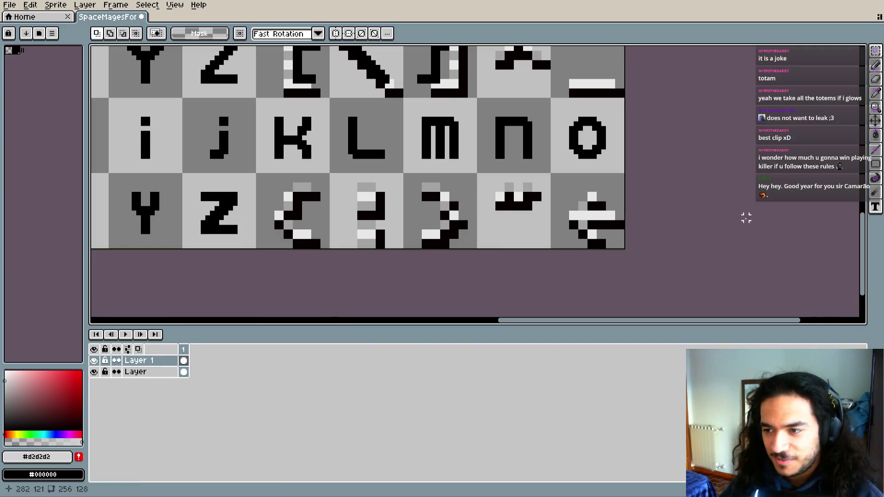
scroll(506, 194, "down", 6)
scroll(503, 190, "up", 4)
left_click_drag(503, 191, 428, 180)
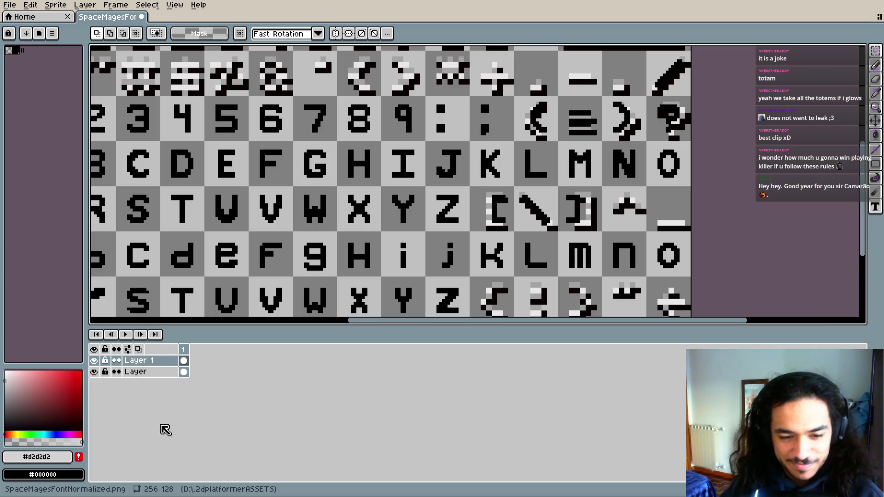
- Move the clean 0–9 digit row onto the messy digit row and drop it in place
left_click_drag(191, 172, 411, 247)
scroll(412, 247, "down", 2)
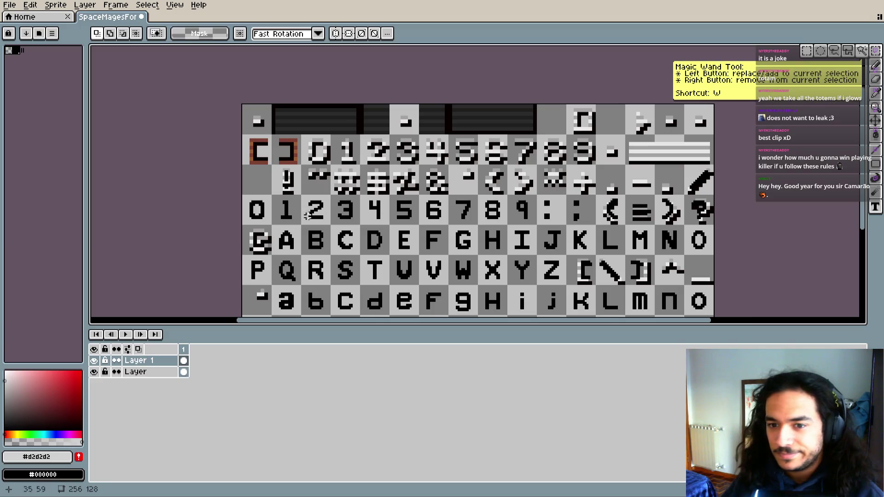
left_click_drag(243, 195, 513, 223)
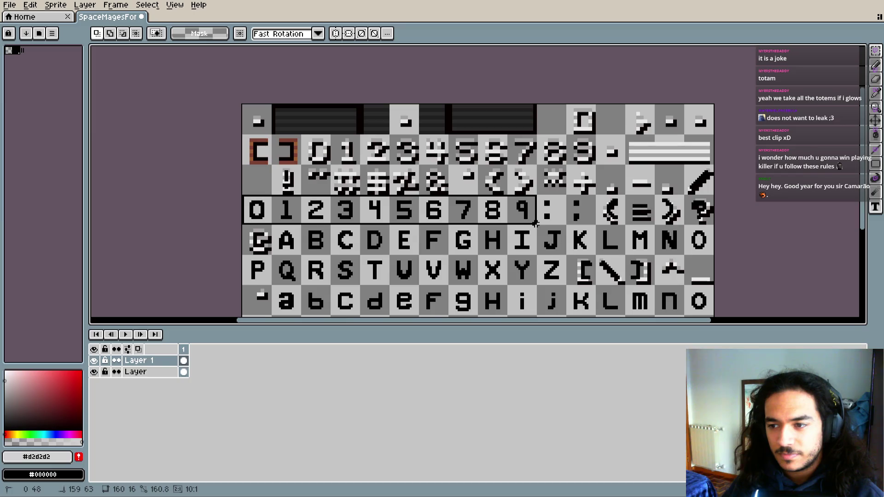
left_click_drag(293, 218, 350, 155)
left_click(521, 80)
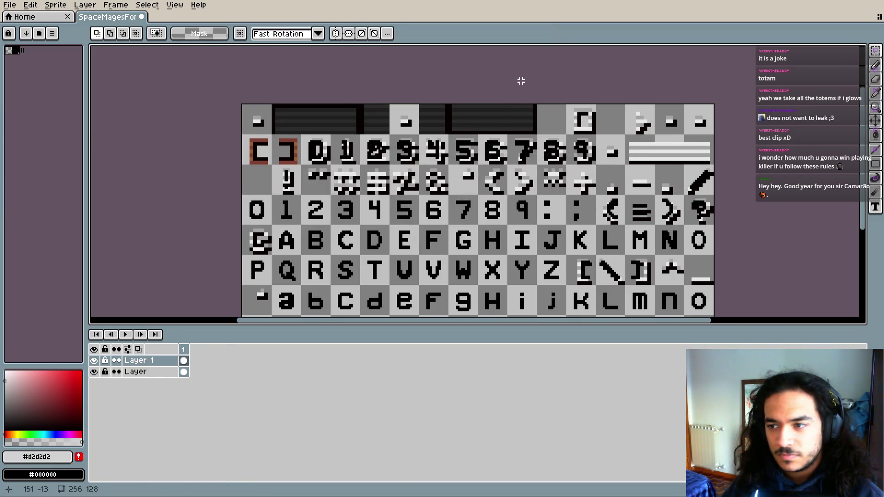
- On layer 'Layer', select the messy digit row and delete the overlay beneath the clean digits
scroll(518, 171, "up", 3)
scroll(434, 147, "left", 5)
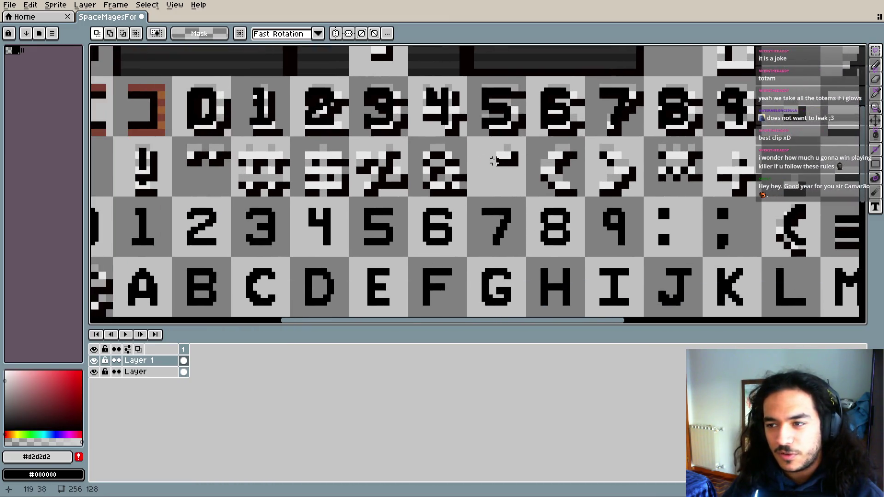
scroll(395, 253, "up", 1)
scroll(182, 182, "left", 1)
left_click(136, 372)
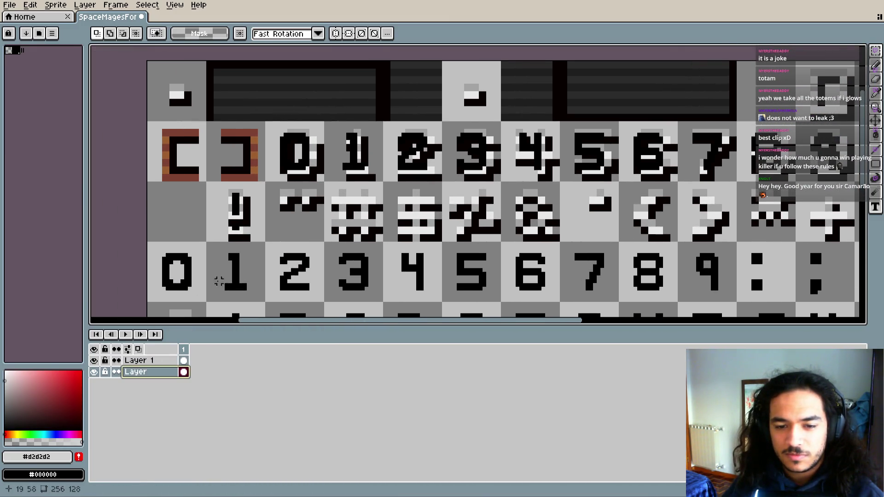
scroll(182, 150, "down", 1)
scroll(181, 150, "right", 1)
left_click_drag(182, 150, 621, 192)
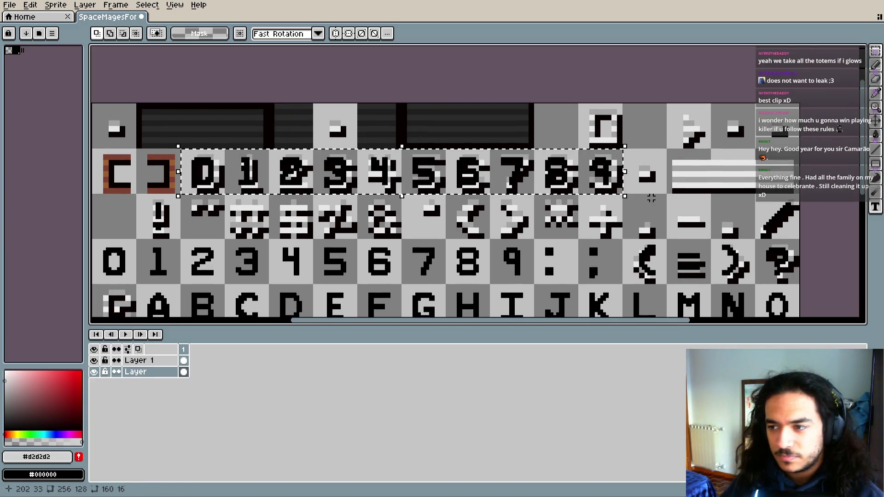
key("Delete")
- Select the overlaid '!', '( = ) ?' and '[ \ ]' glyph cells for cleanup
left_click_drag(306, 247, 458, 157)
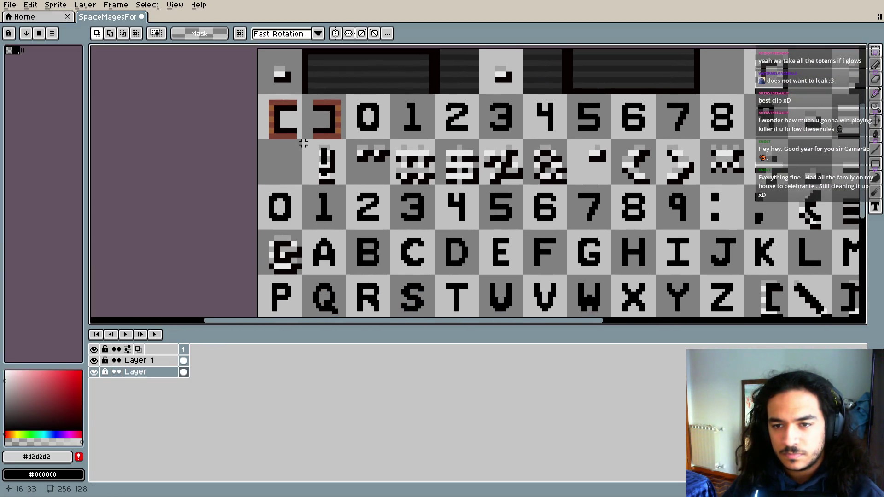
left_click_drag(306, 143, 344, 183)
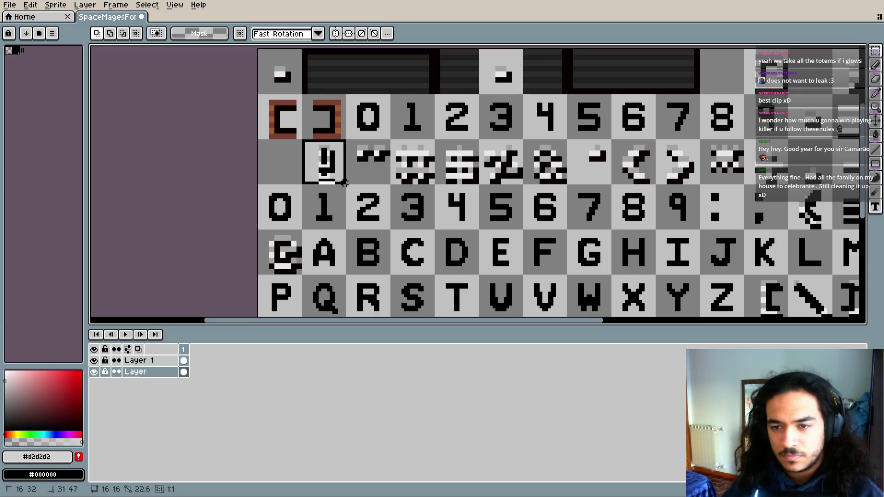
left_click_drag(673, 228, 275, 181)
left_click_drag(391, 136, 564, 179)
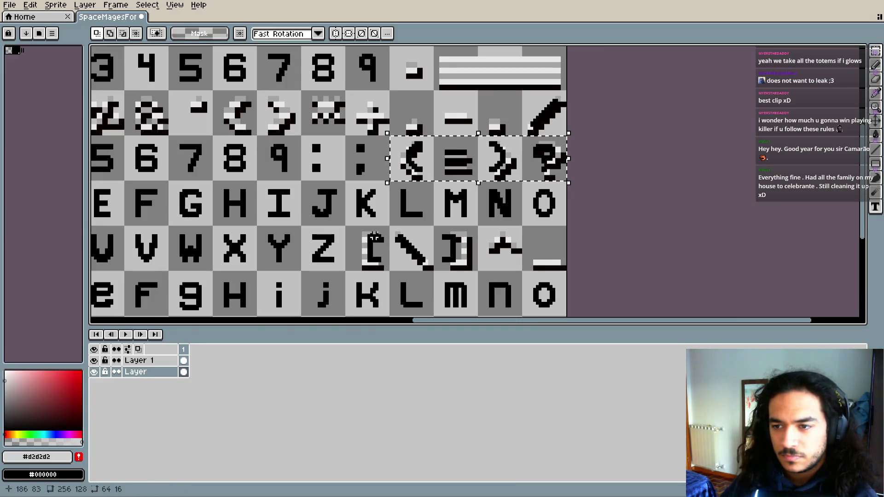
left_click(375, 237)
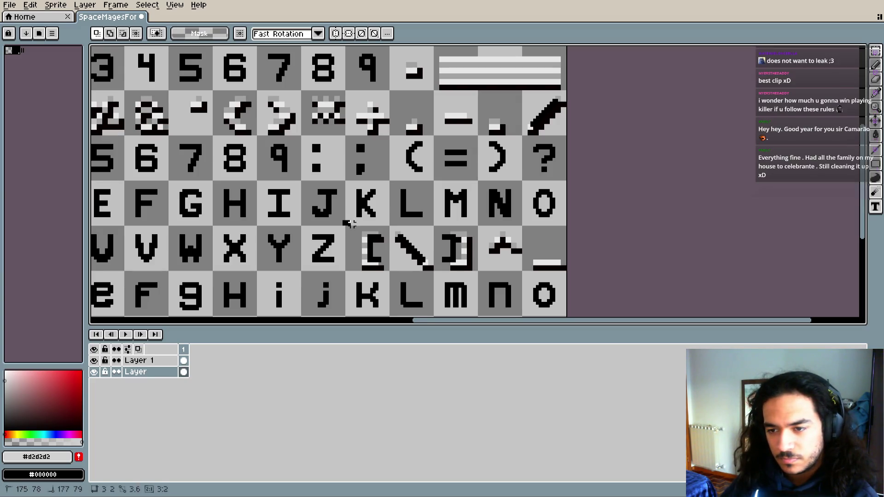
left_click_drag(343, 224, 475, 272)
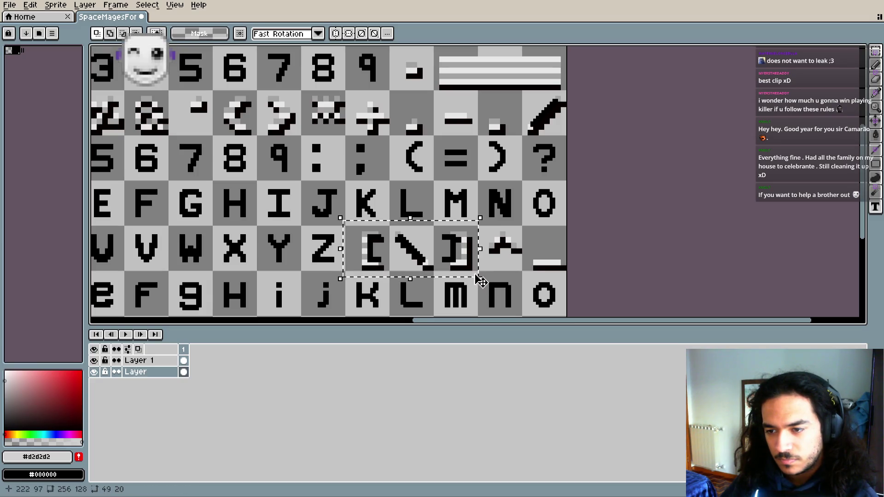
scroll(492, 258, "down", 2)
scroll(502, 248, "left", 5)
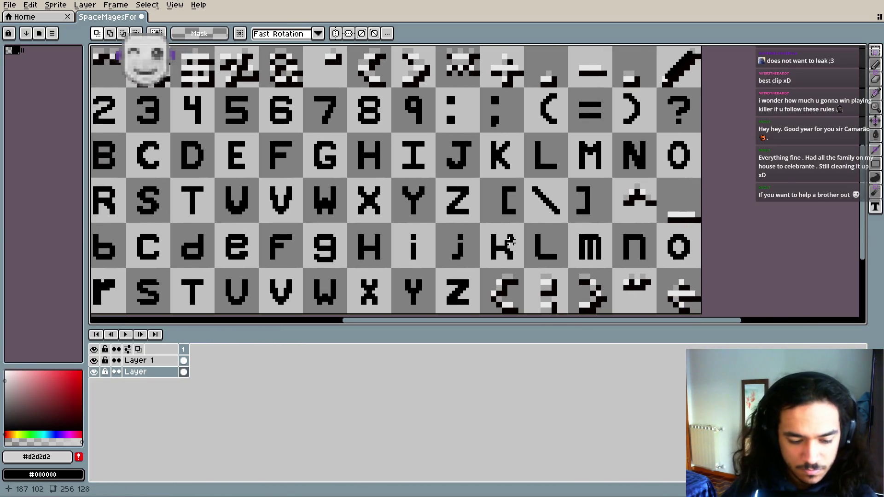
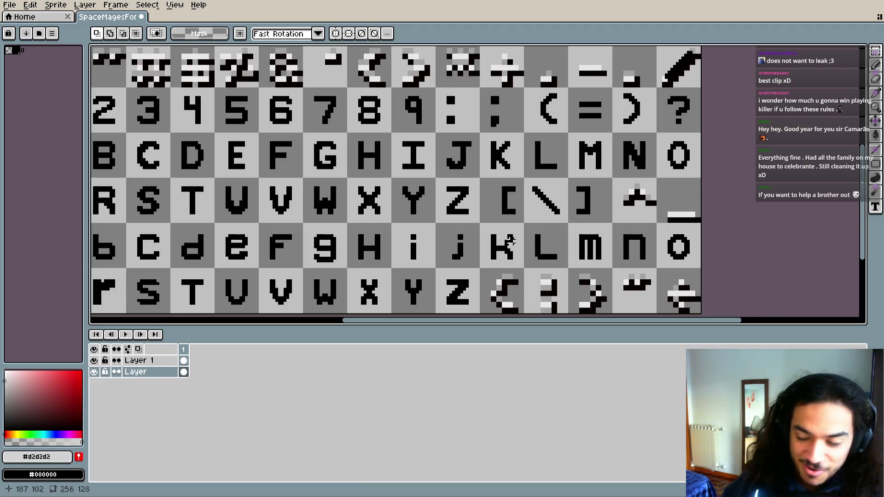
- Zoom into the caret cell and eyedrop black for the Pencil
left_click_drag(543, 197, 395, 198)
scroll(395, 233, "up", 3)
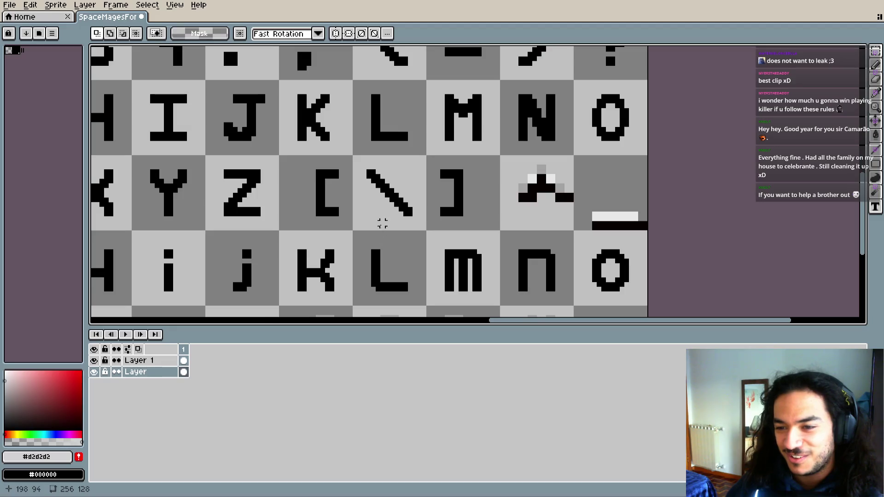
scroll(402, 244, "up", 1)
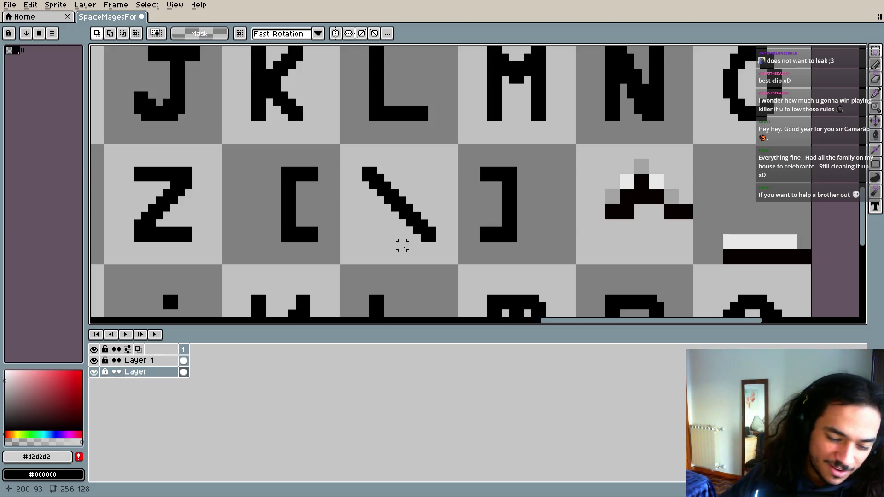
scroll(505, 253, "down", 1)
scroll(498, 253, "down", 1)
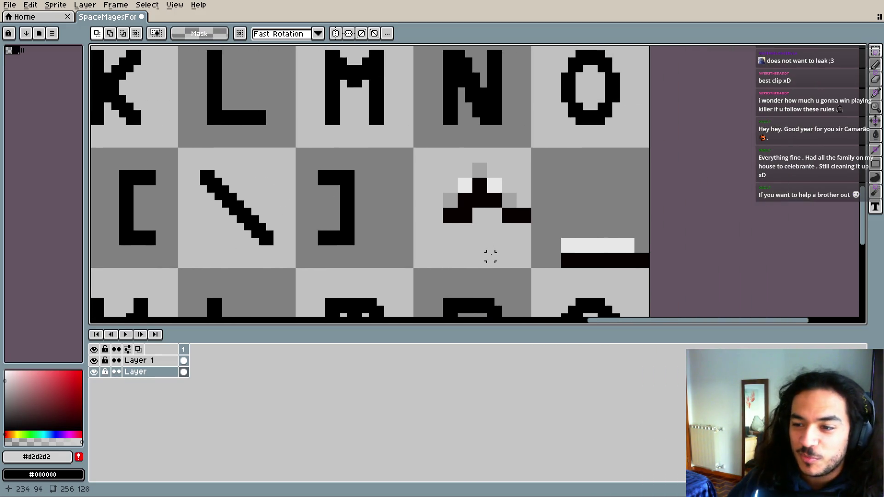
scroll(489, 252, "down", 1)
scroll(458, 240, "down", 1)
mouse_move(466, 251)
left_mouse_down()
mouse_move(441, 256)
mouse_move(493, 242)
left_mouse_up()
scroll(507, 231, "up", 3)
scroll(482, 237, "up", 1)
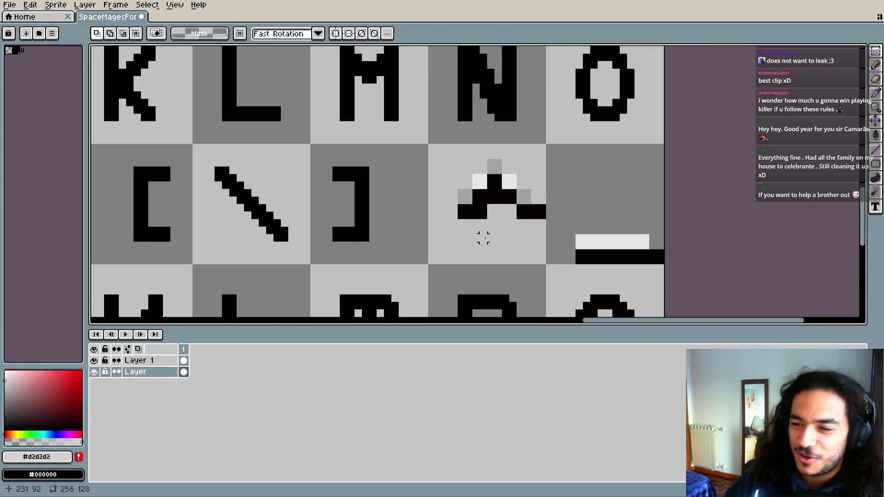
key("i")
left_click(366, 222)
key("b")
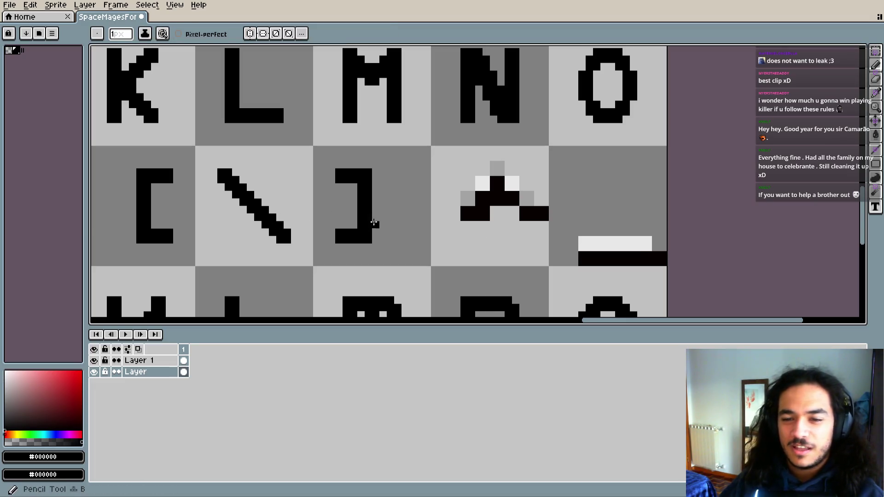
- Set the brush to 2 pixels, hide the old caret layer, and select Layer 1
left_click(94, 371)
left_click(94, 372)
key("plus")
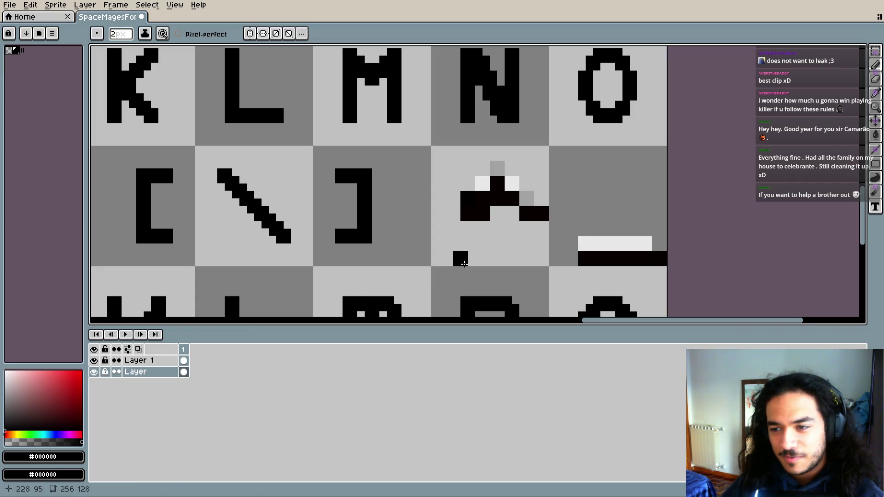
left_click(94, 361)
left_click(93, 361)
left_click(94, 372)
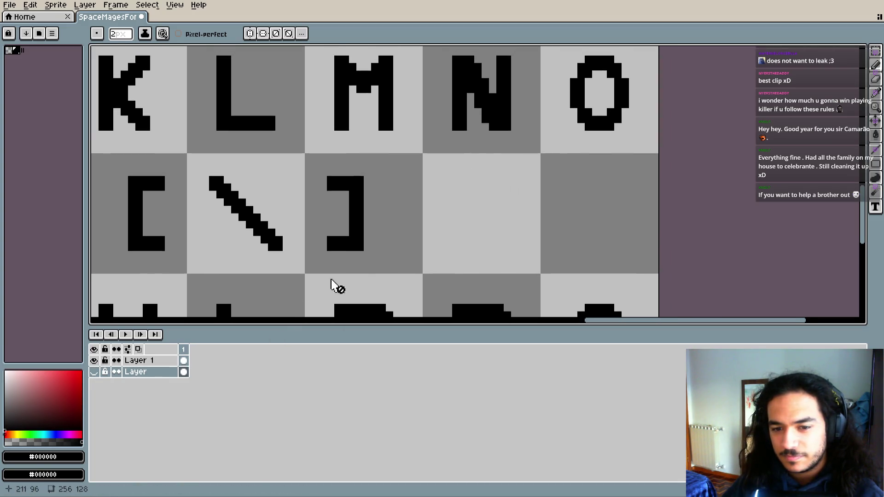
left_click(138, 360)
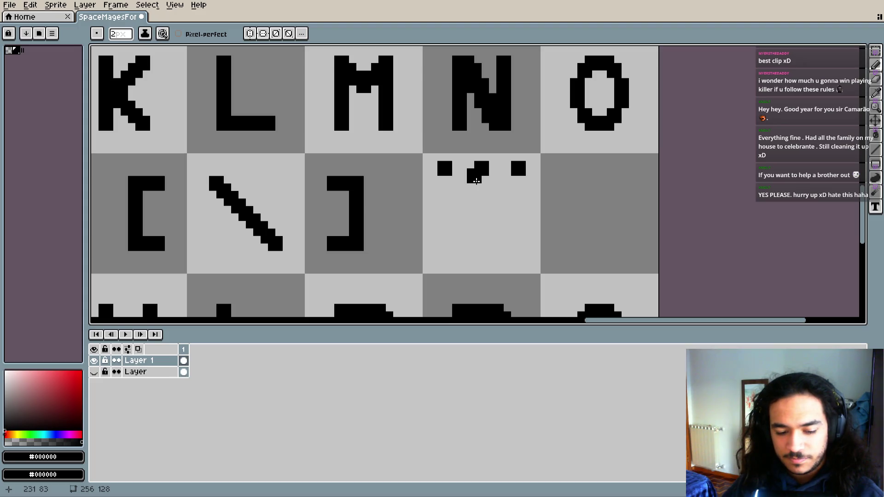
- Erase the stray black squares in the caret cell and undo the misplaced arch blocks
key("e")
left_click_drag(442, 166, 447, 171)
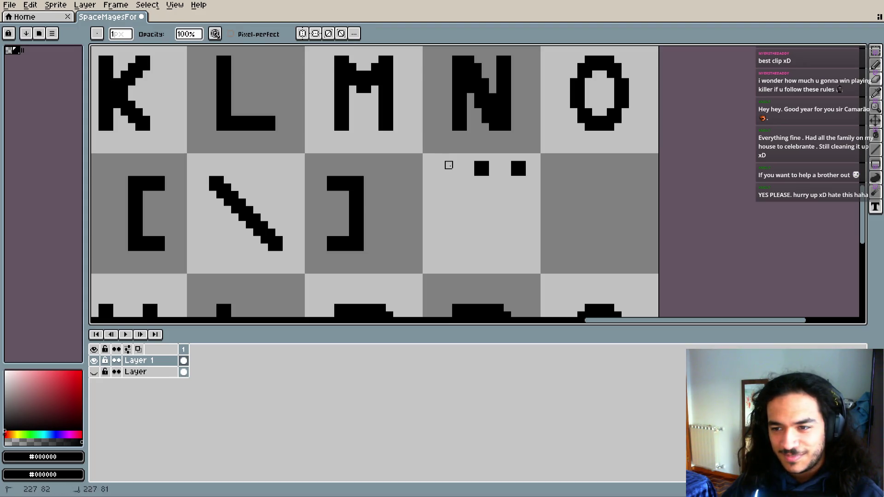
left_click_drag(511, 165, 522, 164)
left_click(522, 173)
key("b")
left_click(482, 192)
scroll(487, 197, "up", 1)
scroll(487, 197, "up", 1)
key("ctrl+z")
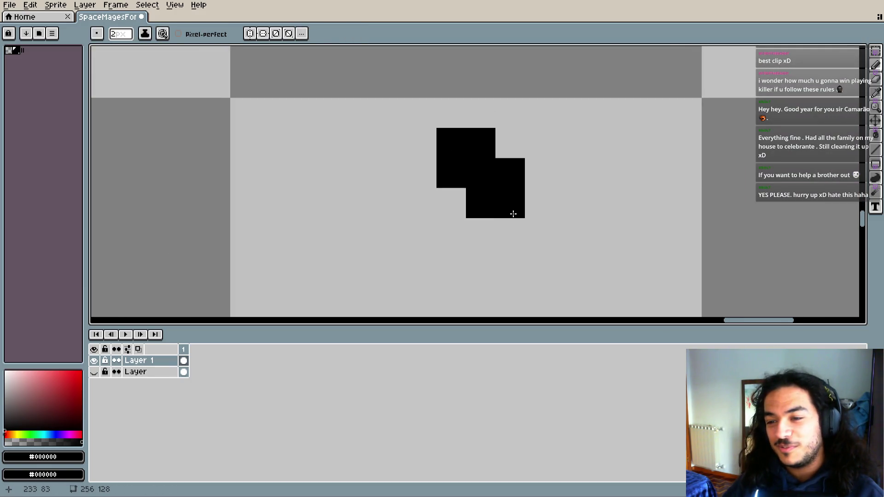
left_click(529, 198)
left_click(429, 193)
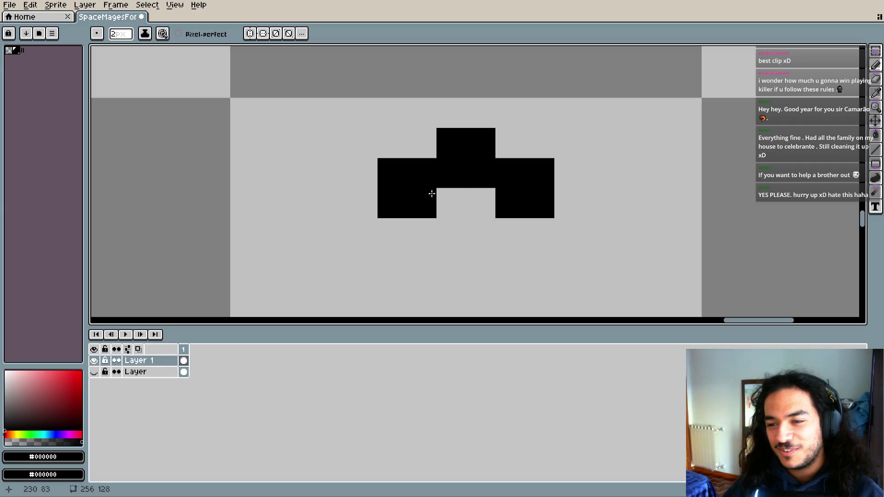
scroll(409, 259, "down", 2)
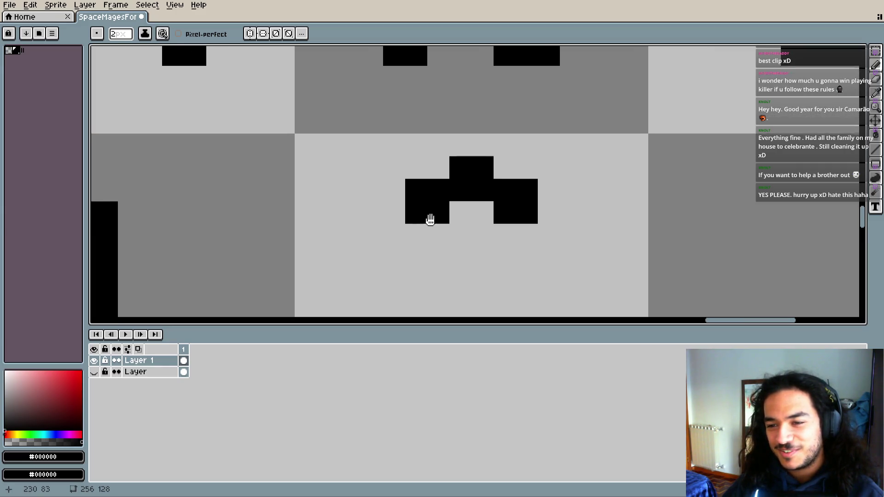
left_click(407, 209)
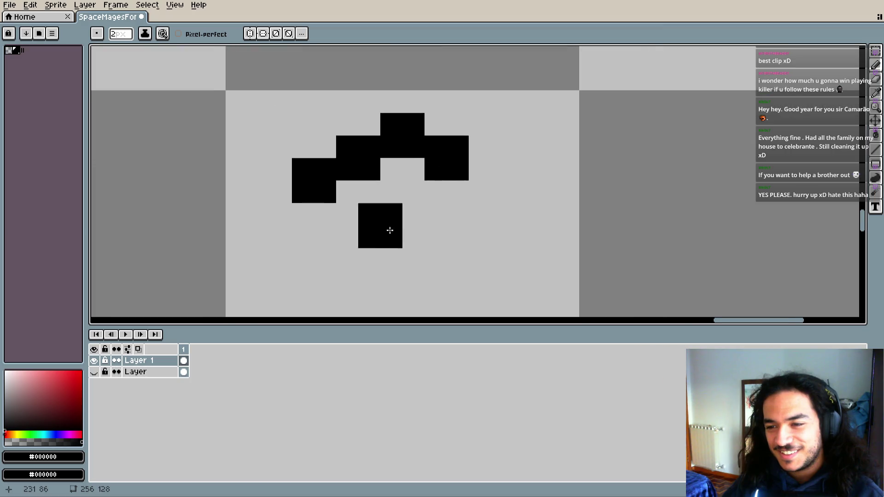
left_click(495, 196)
scroll(531, 227, "left", 2)
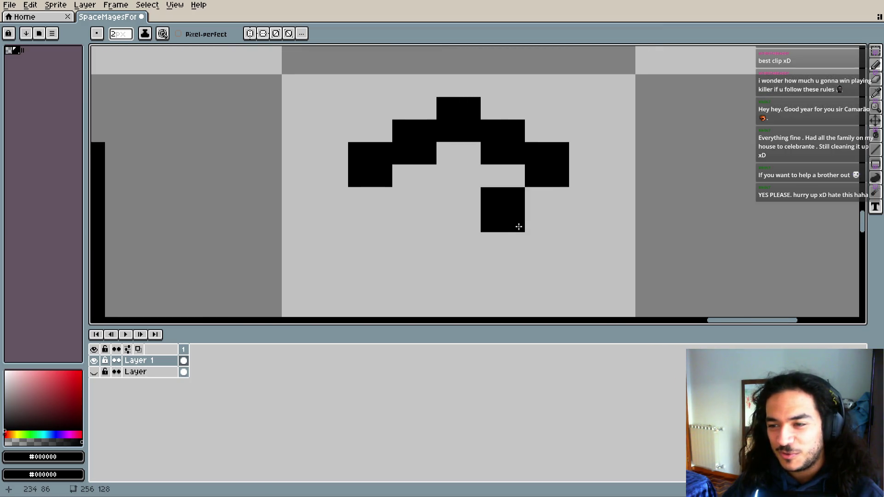
scroll(515, 230, "down", 1)
key("ctrl+z")
key("v")
key("ctrl+z")
key("ctrl+z")
key("b")
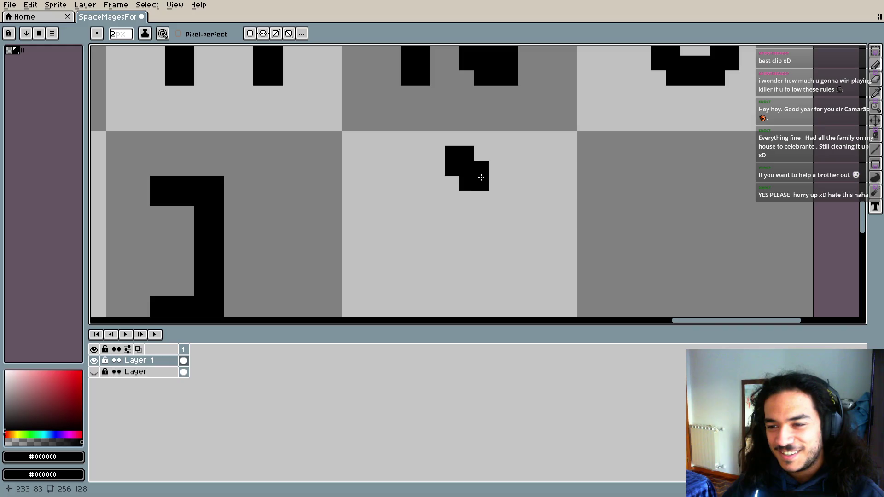
- Draw the caret arch with two top blocks and lower-left and lower-right feet
left_click_drag(480, 178, 444, 177)
left_click(416, 207)
left_click(504, 205)
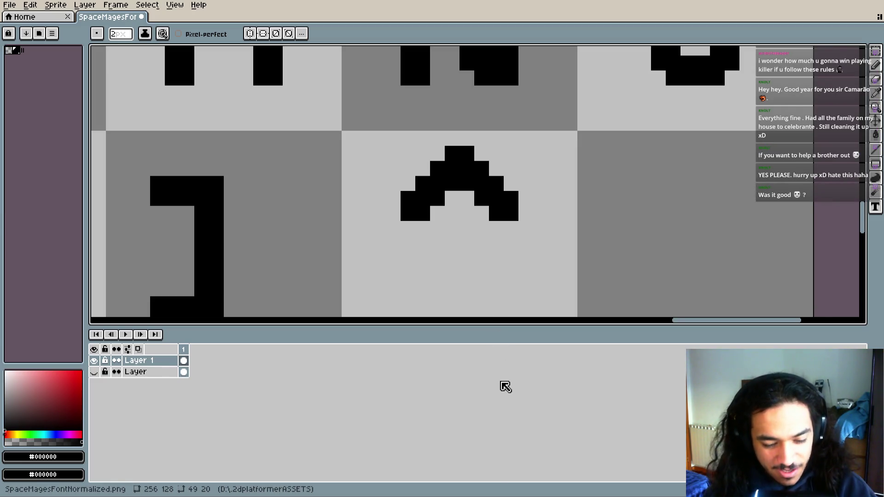
left_click(533, 281)
left_click_drag(533, 281, 504, 228)
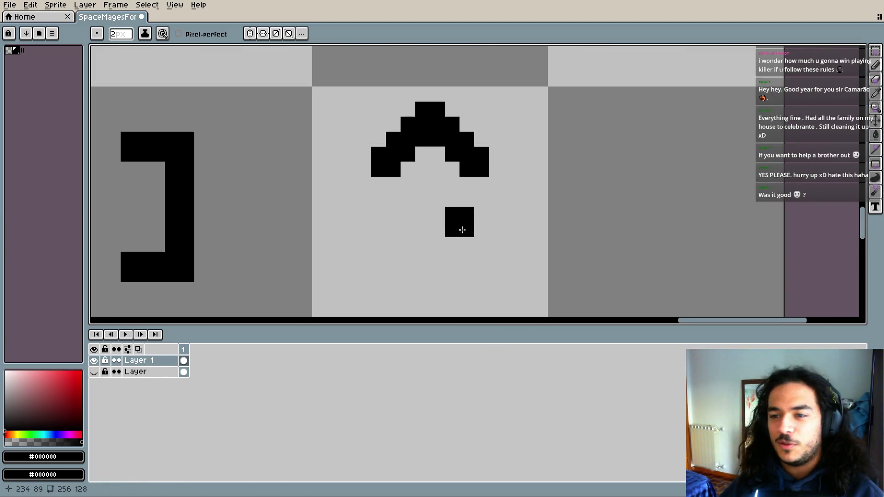
scroll(461, 229, "up", 2)
scroll(475, 285, "down", 3)
scroll(495, 221, "down", 2)
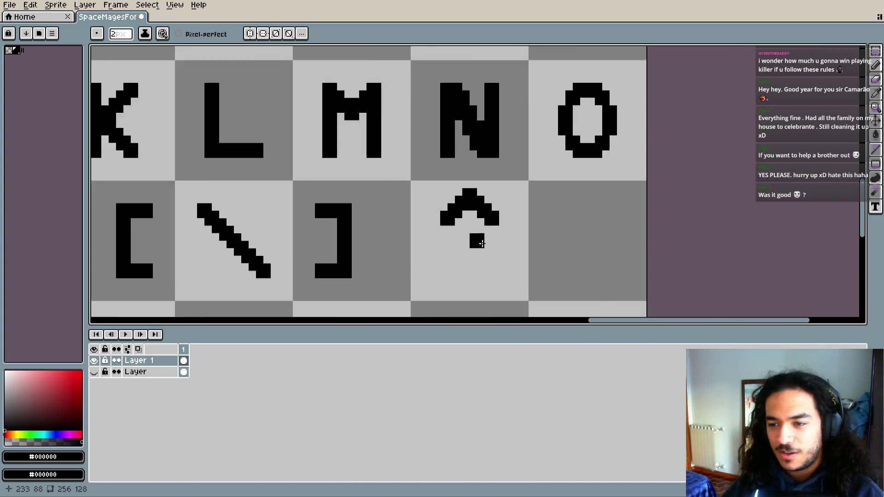
scroll(494, 231, "down", 1)
mouse_move(493, 231)
left_mouse_down()
mouse_move(485, 195)
mouse_move(507, 174)
left_mouse_up()
- Marquee-select the caret's cell and move the glyph down
key("m")
scroll(491, 170, "up", 3)
left_click_drag(349, 141, 515, 286)
scroll(497, 220, "down", 1)
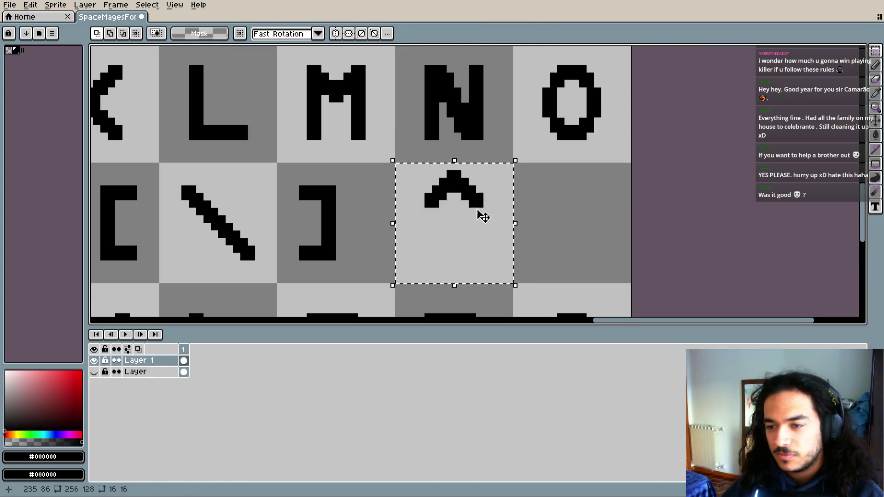
left_click_drag(483, 216, 484, 225)
key("ctrl+d")
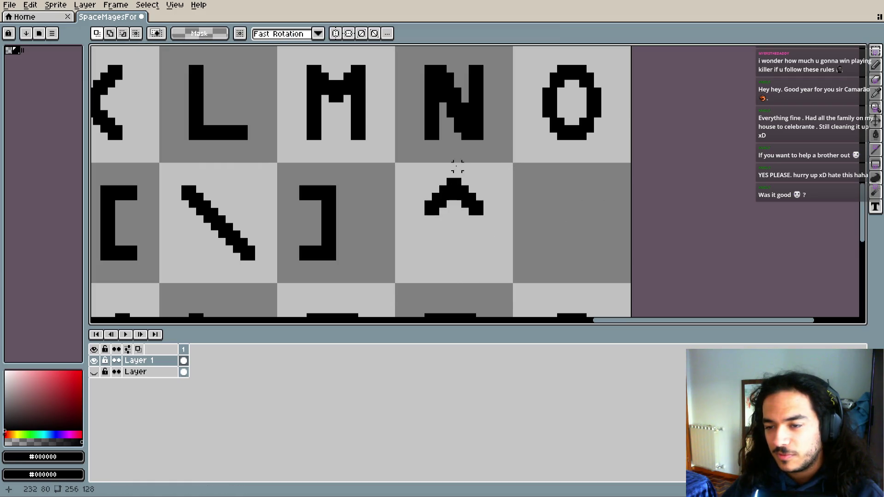
- Nudge the caret down one more pixel, then briefly show the old reference layer
left_click_drag(455, 170, 468, 178)
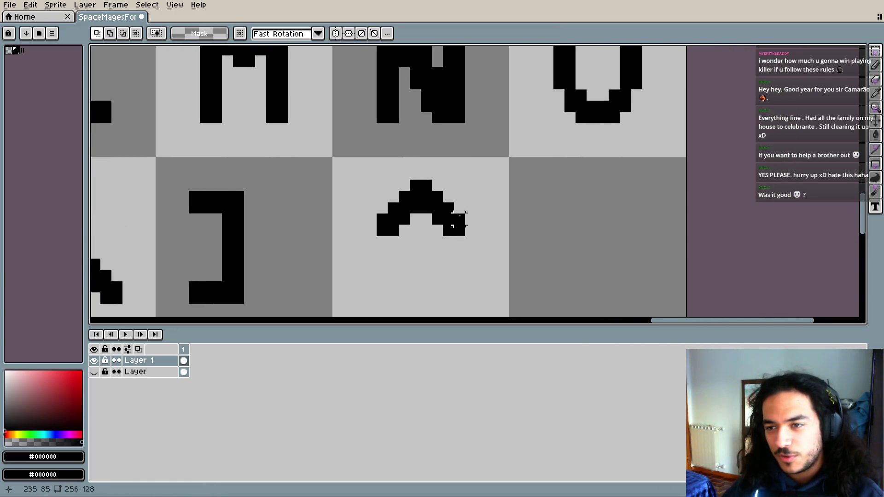
scroll(509, 222, "down", 1)
left_click_drag(509, 222, 508, 210)
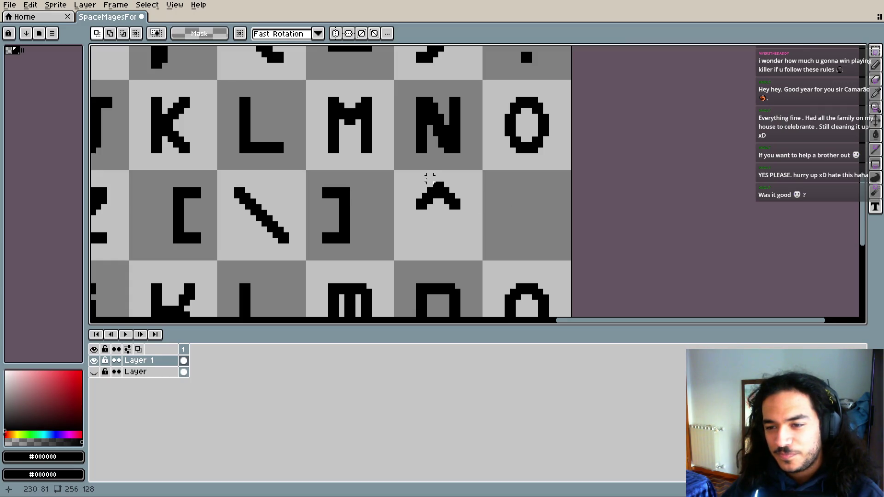
mouse_move(395, 173)
left_mouse_down()
mouse_move(484, 225)
mouse_move(462, 222)
left_mouse_up()
key("ctrl+d")
scroll(543, 206, "down", 1)
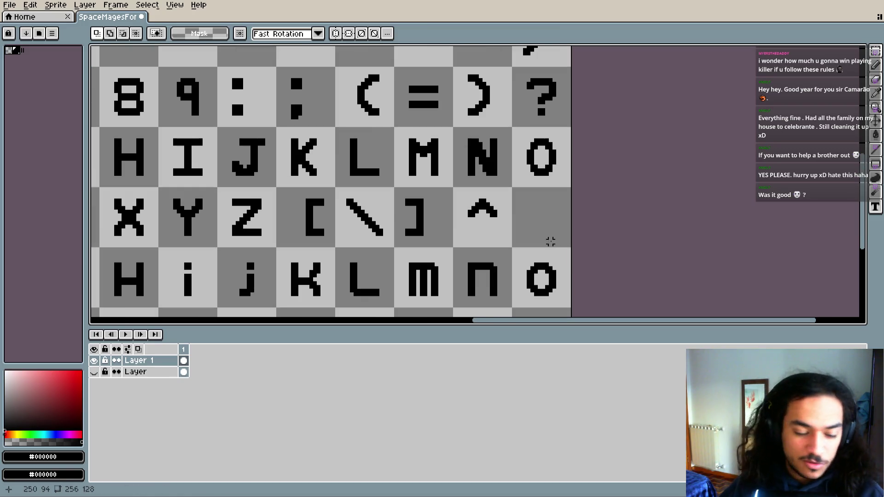
scroll(554, 261, "right", 1)
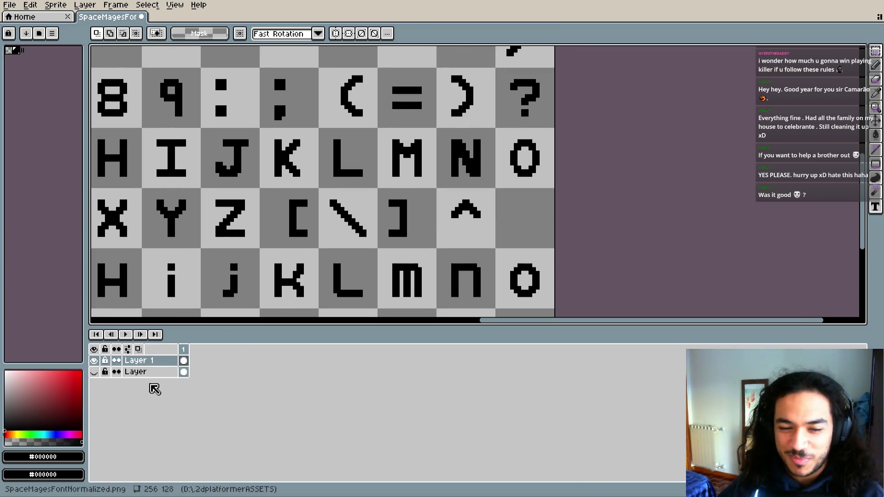
left_click(97, 371)
- Hide the reference layer and place a first pencil mark after '^', then undo it
left_click(97, 371)
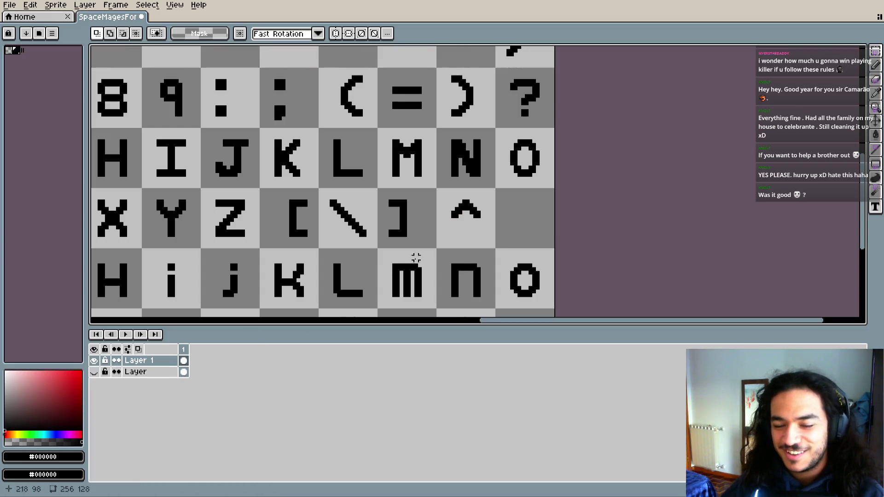
key("i")
key("b")
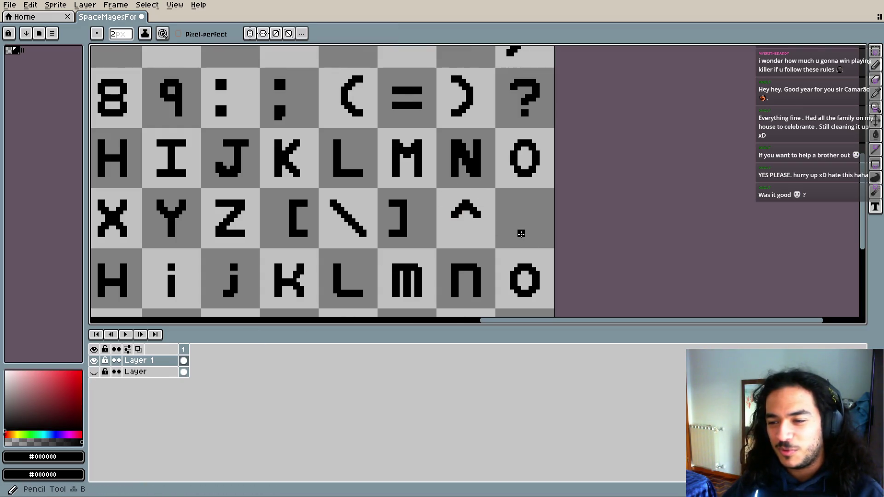
scroll(518, 230, "up", 1)
left_click(502, 244)
scroll(502, 244, "up", 1)
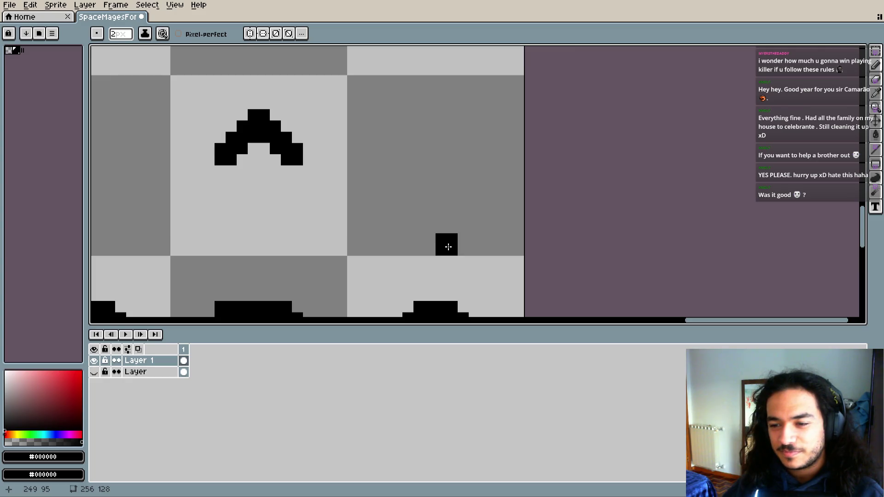
key("ctrl+z")
- Draw the underscore as a wide black bar, erasing the stray pixel beneath it
left_click_drag(403, 210, 485, 213)
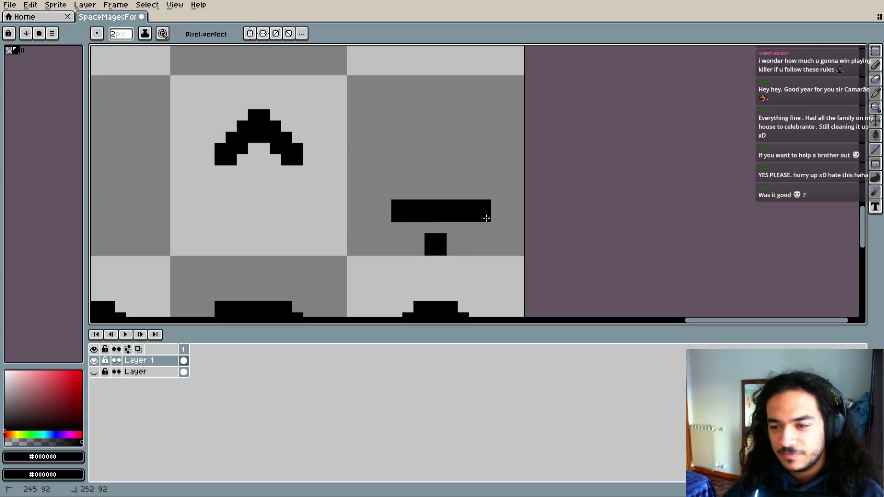
key("e")
left_click(435, 244)
scroll(511, 221, "left", 1)
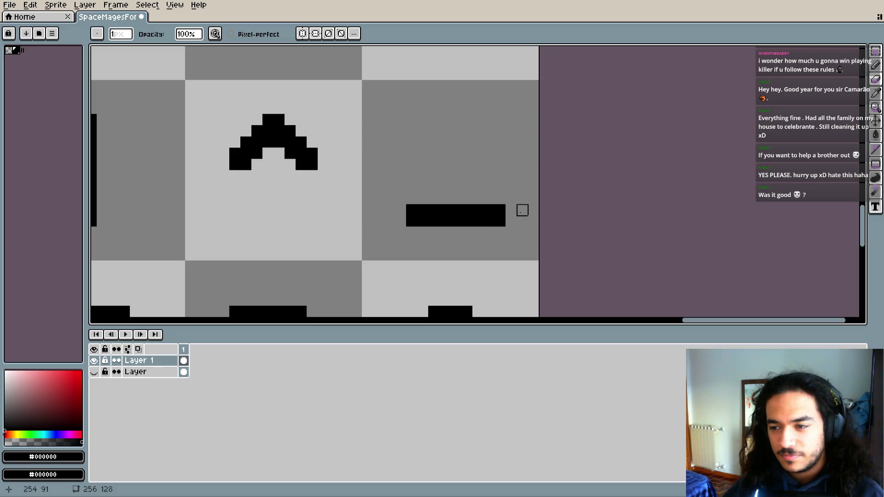
key("b")
left_click(405, 210)
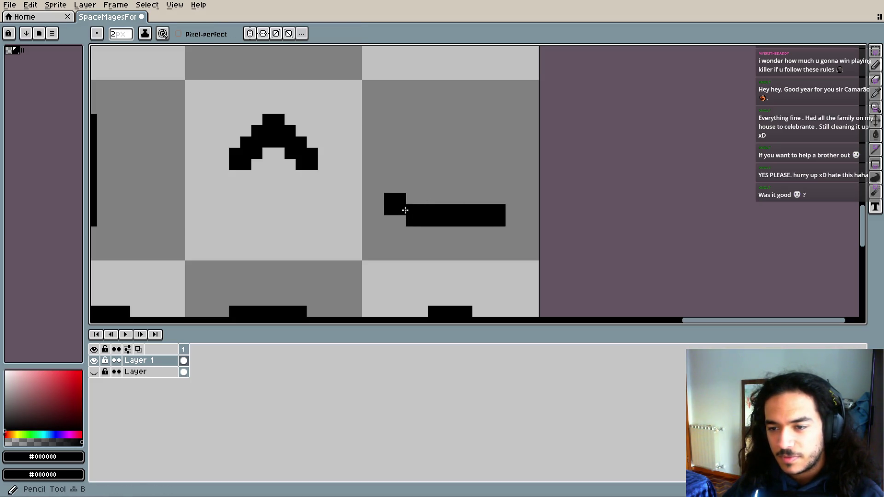
key("e")
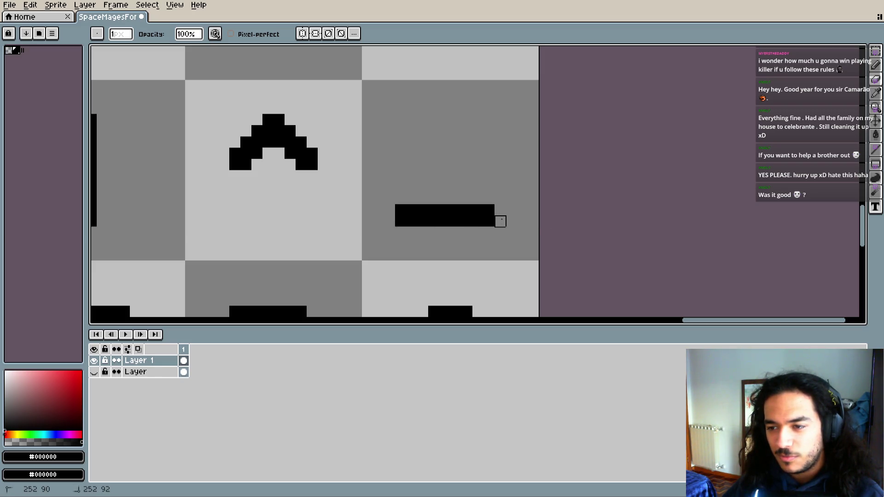
scroll(412, 244, "down", 2)
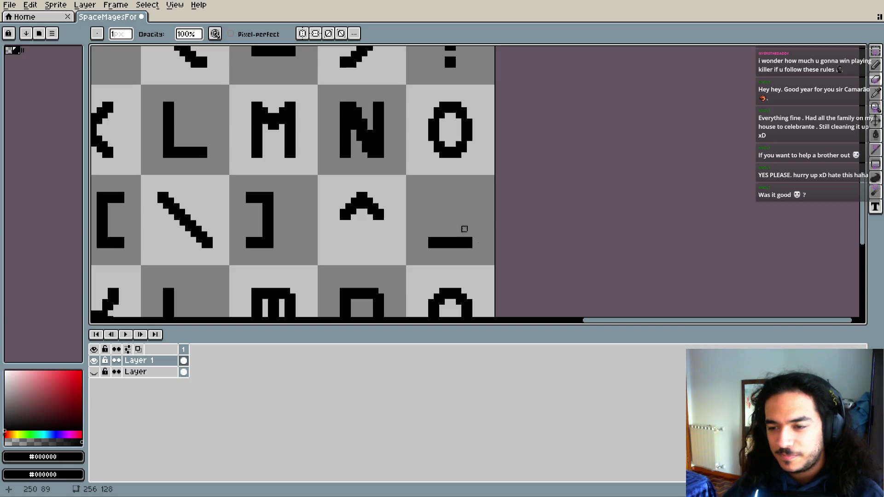
scroll(462, 231, "left", 5)
scroll(438, 246, "down", 1)
scroll(506, 235, "down", 2)
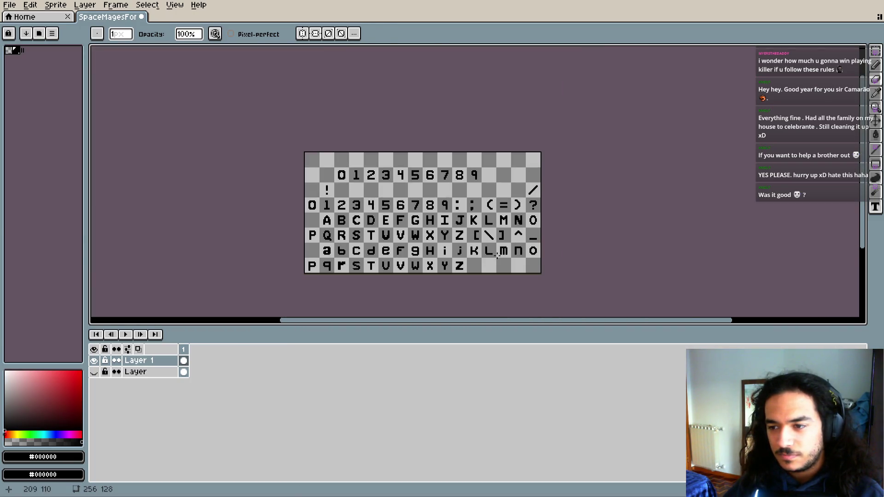
- Pan across the sheet, show the original glyph layer to compare symbols, then hide it
scroll(503, 251, "up", 1)
mouse_move(478, 248)
left_mouse_down()
mouse_move(500, 224)
mouse_move(516, 258)
left_mouse_up()
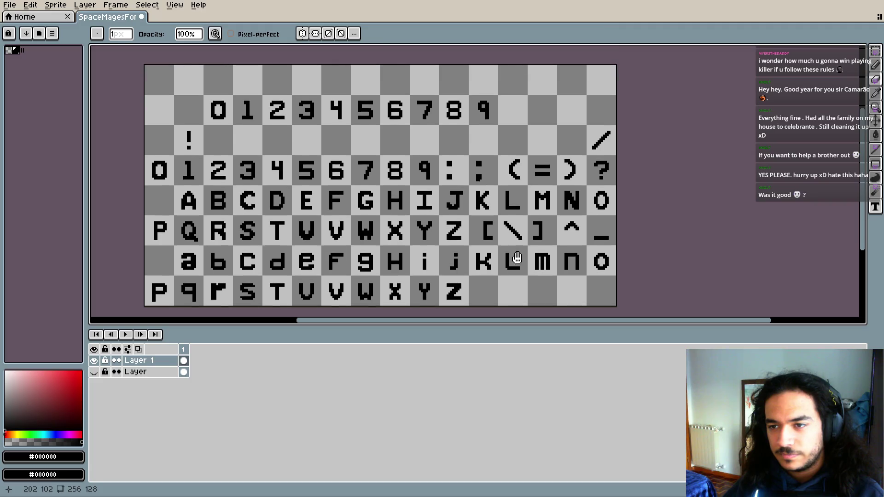
left_click_drag(363, 196, 352, 174)
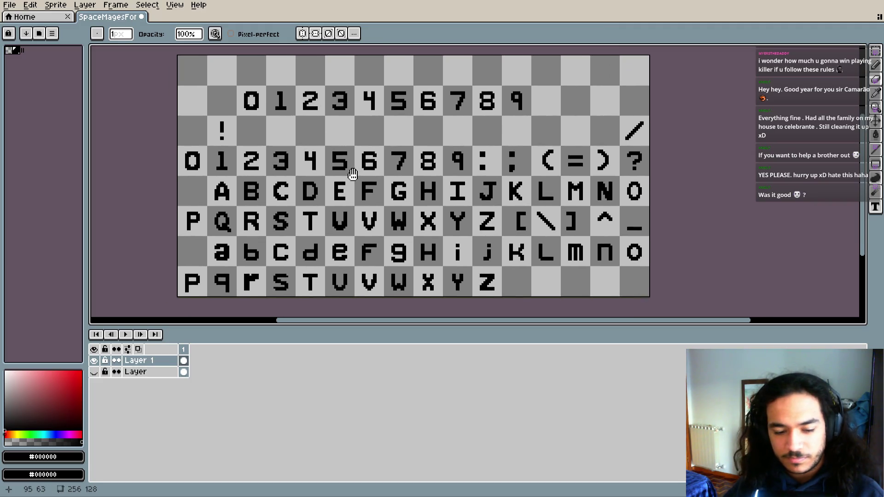
scroll(344, 151, "down", 1)
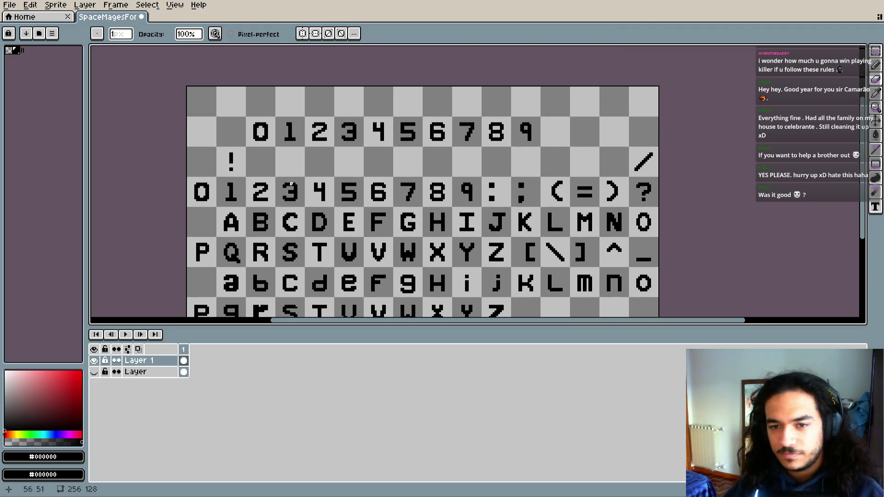
left_click(94, 372)
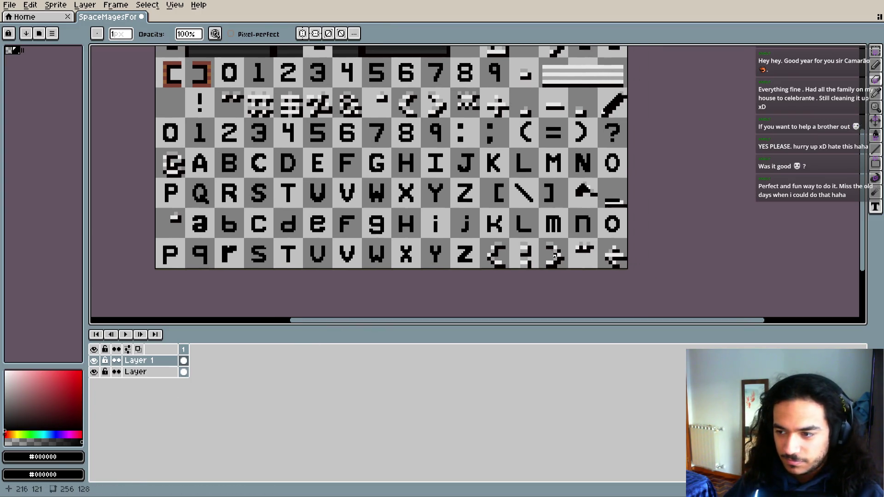
scroll(556, 256, "down", 1)
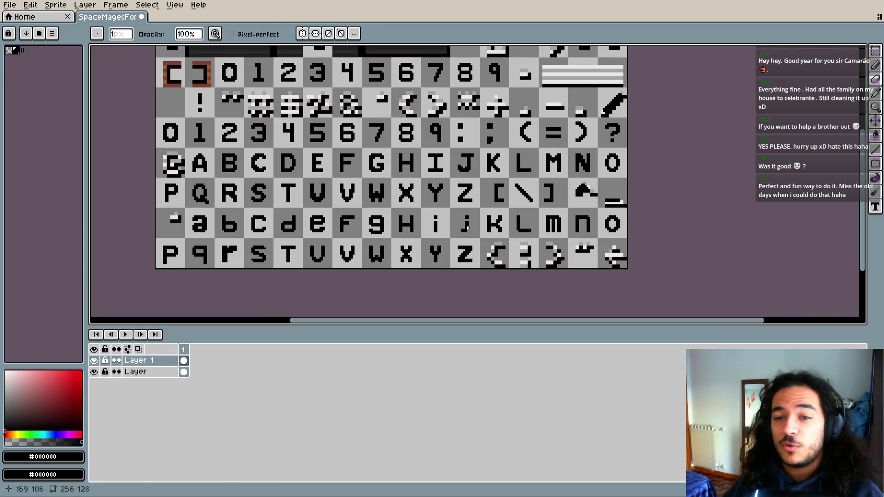
scroll(467, 227, "down", 1)
scroll(497, 248, "up", 4)
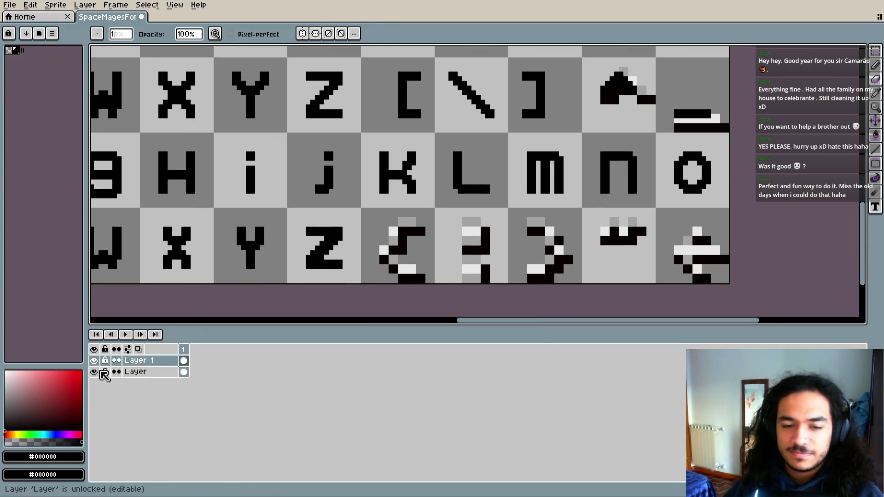
left_click(95, 372)
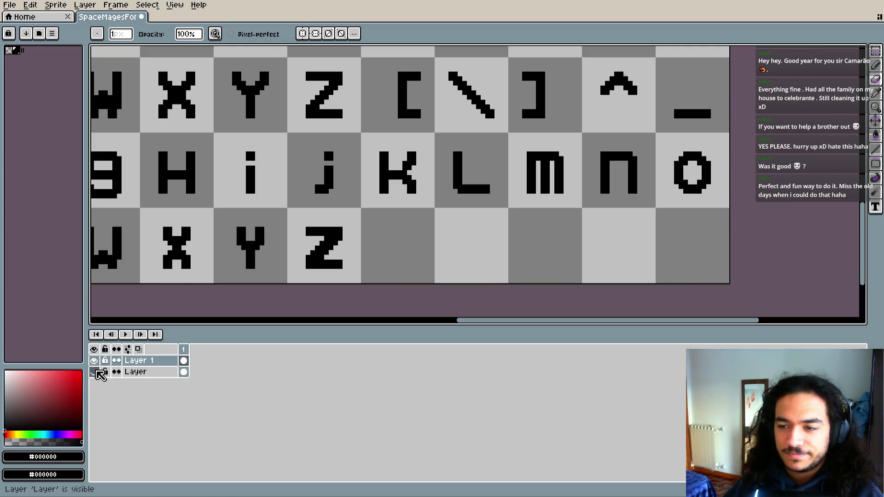
- Show the original glyph layer for reference, place a pixel, then hide it again
scroll(442, 258, "left", 2)
key("e")
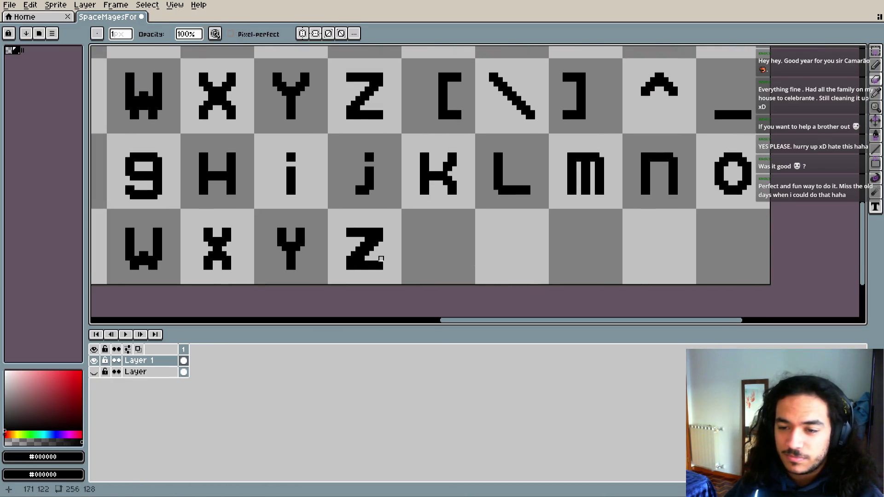
left_click(95, 372)
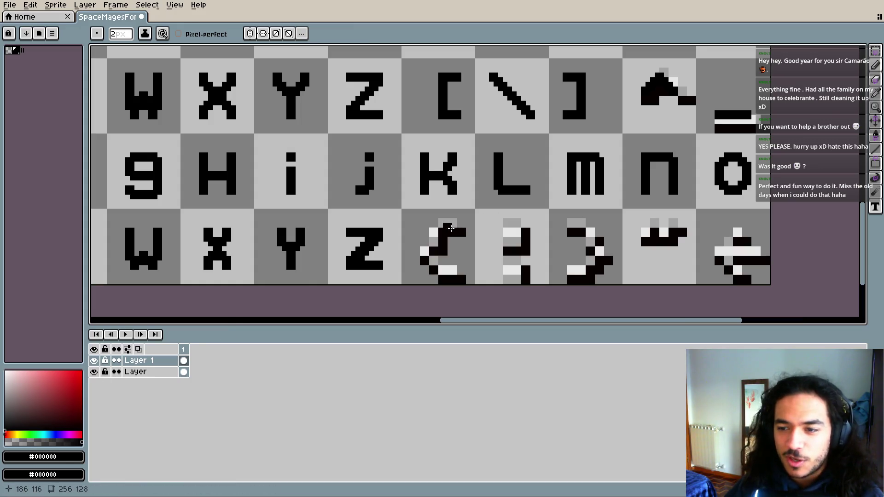
scroll(450, 228, "up", 1)
scroll(455, 212, "up", 2)
scroll(465, 193, "up", 1)
left_click(456, 175)
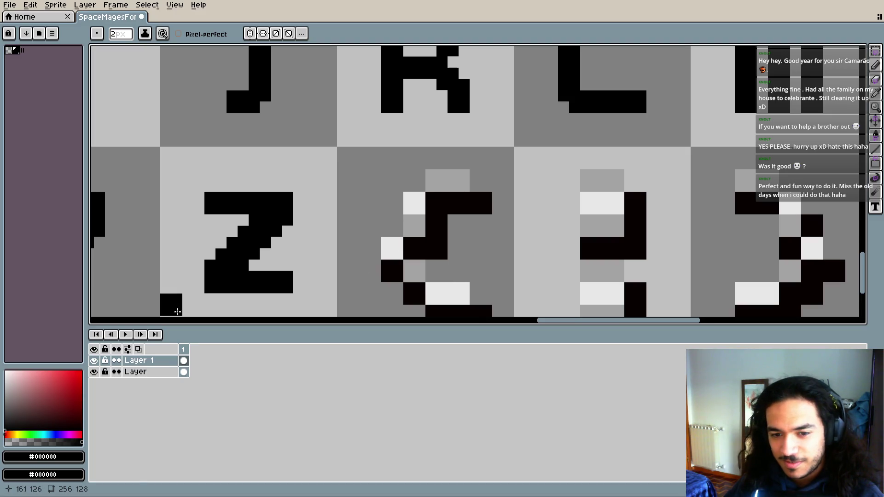
left_click(94, 372)
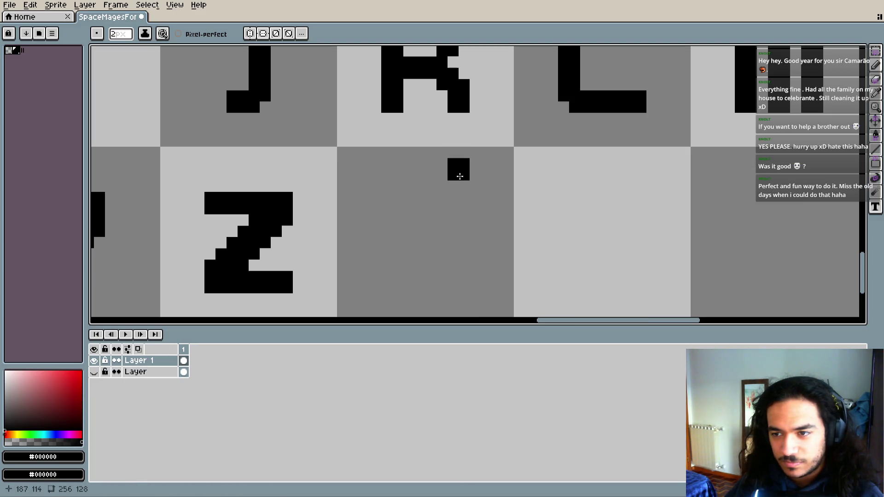
- Draw a new glyph's pixels: top, bottom, left middle, and a short vertical stroke
left_click(461, 193)
scroll(468, 273, "down", 2)
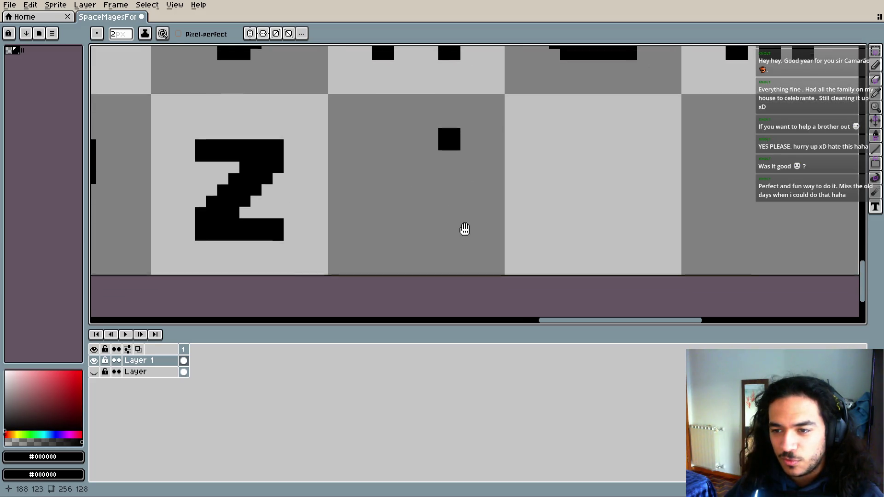
left_click(454, 284)
left_click(454, 251)
scroll(508, 277, "up", 2)
scroll(507, 277, "down", 3)
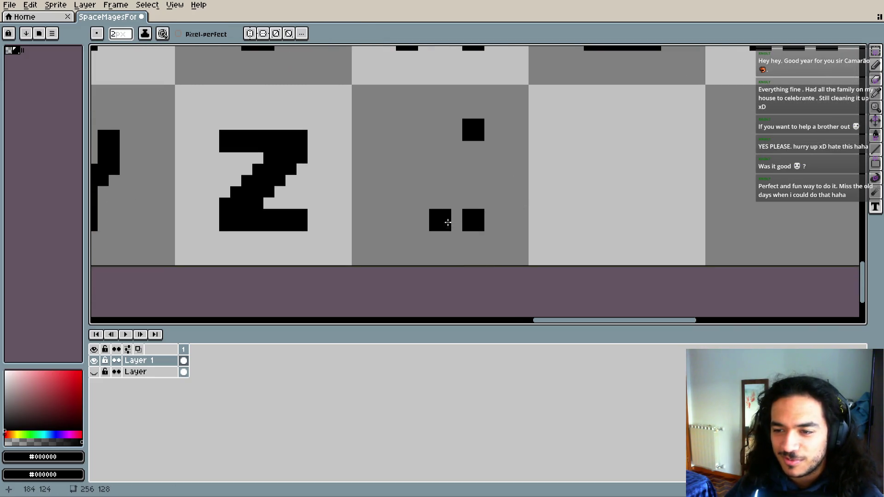
scroll(439, 219, "up", 1)
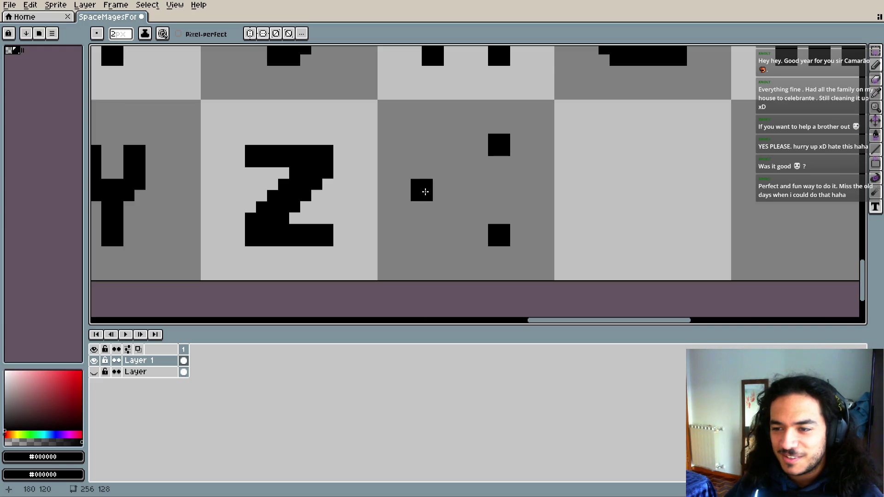
left_click(436, 191)
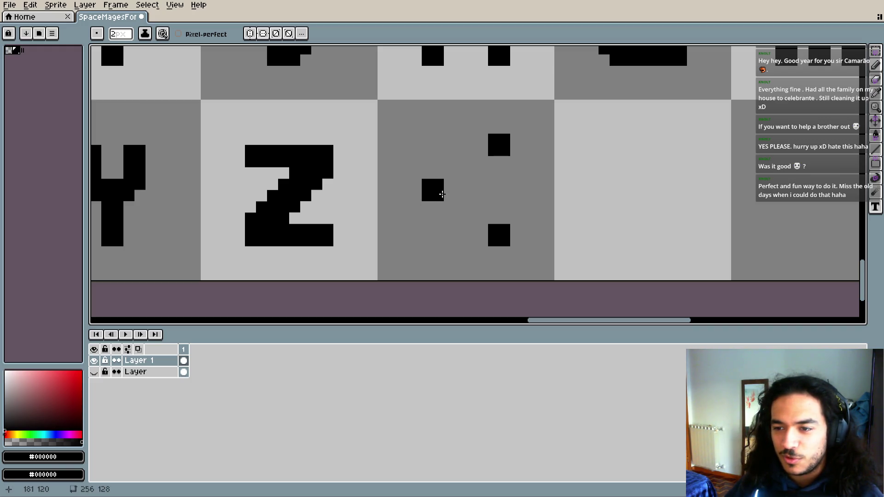
left_click_drag(455, 186, 461, 207)
scroll(465, 223, "up", 3)
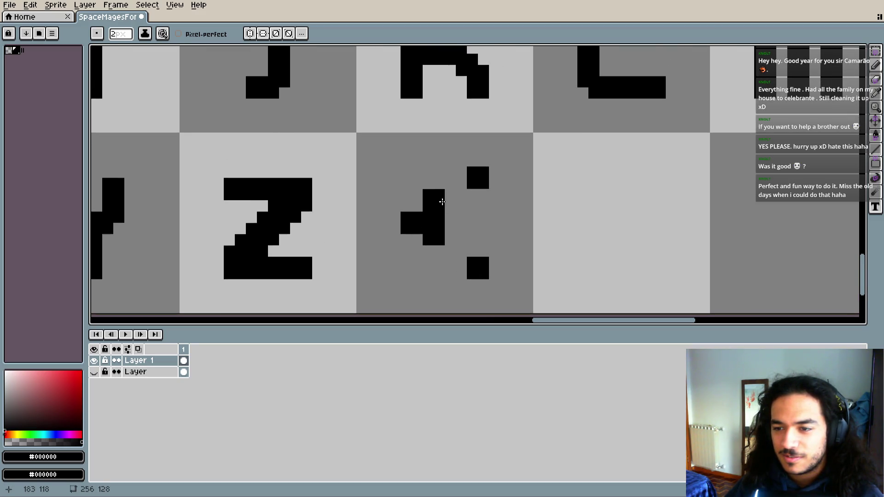
scroll(440, 250, "up", 3)
left_click(441, 207)
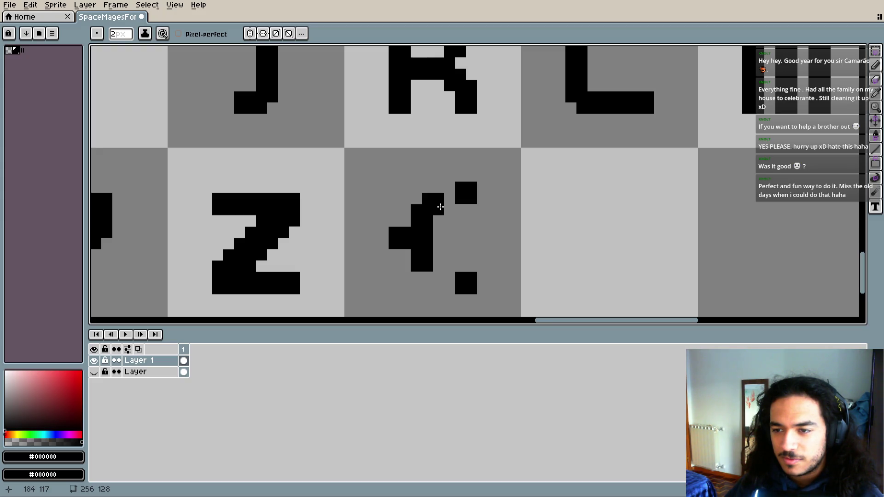
scroll(466, 249, "down", 2)
scroll(484, 187, "down", 3)
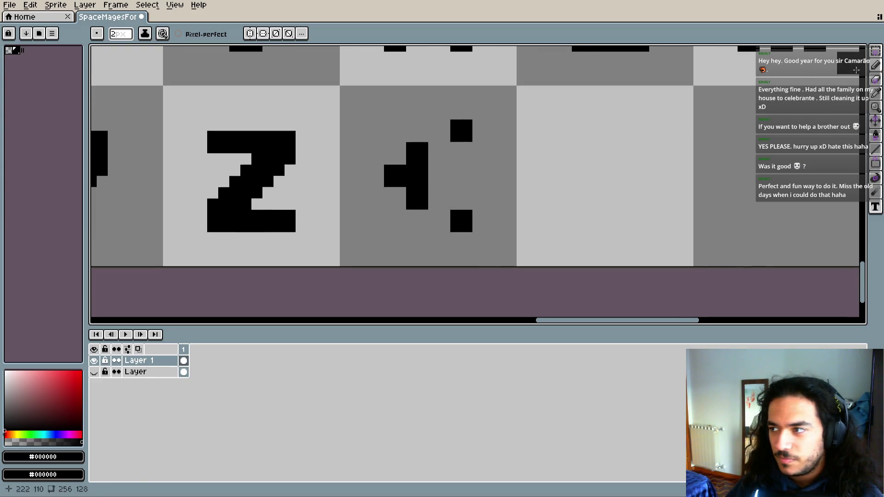
- Select the glyph's left part, nudge it one pixel right, and erase stray pixels
left_click(875, 50)
left_click_drag(371, 130, 440, 211)
key("Right")
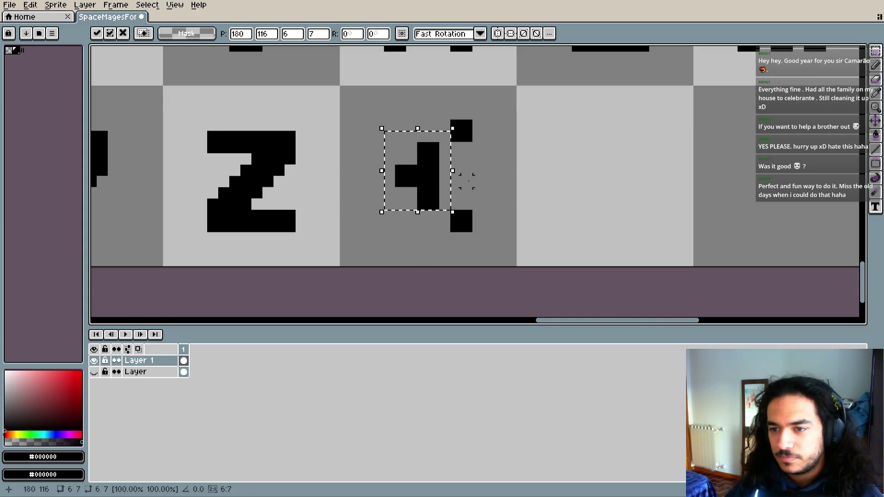
key("e")
scroll(461, 193, "up", 1)
left_click(428, 163)
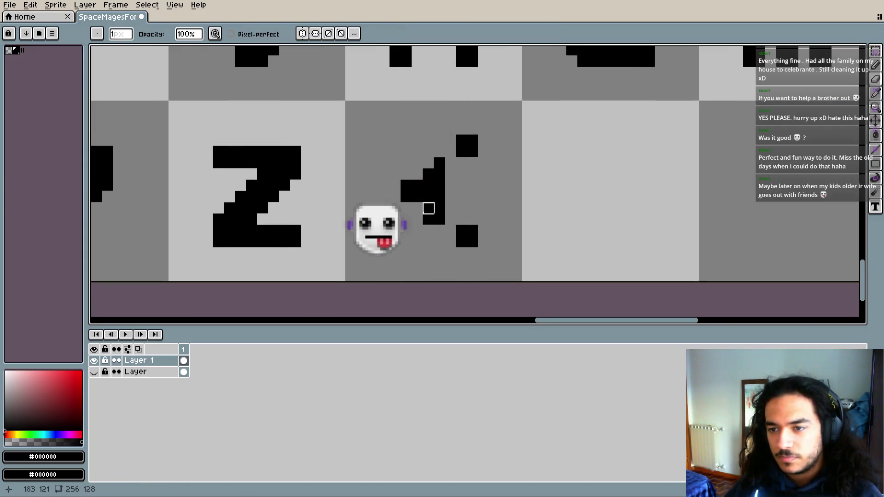
left_click(428, 219)
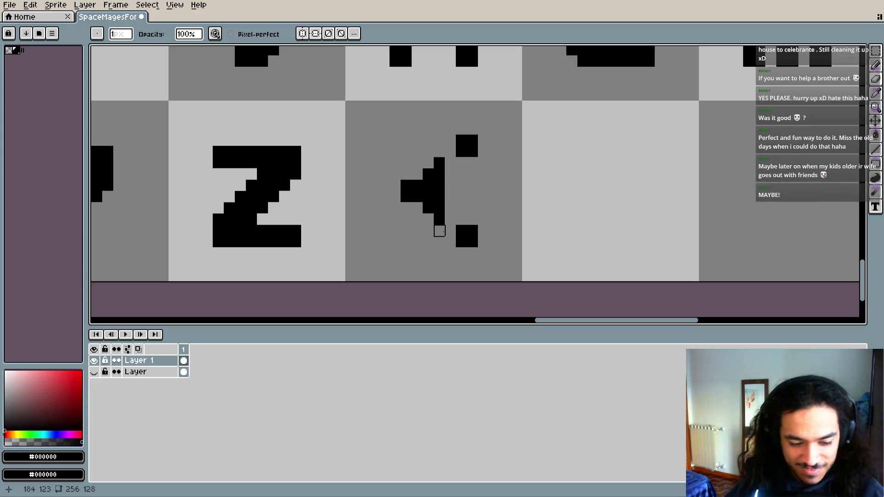
- Redraw the '<' glyph's diagonals, reposition its left part, and erase an extra pixel
key("e")
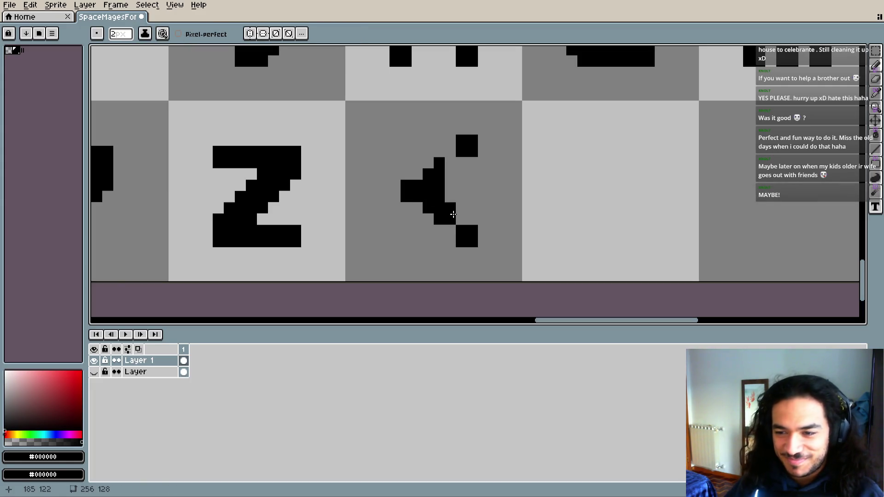
left_click_drag(465, 228, 467, 221)
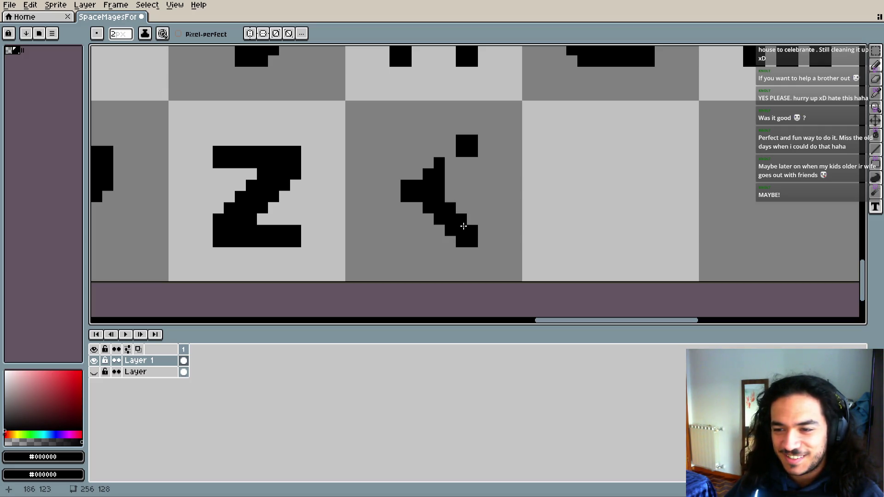
scroll(475, 235, "up", 1)
left_click_drag(461, 188, 443, 205)
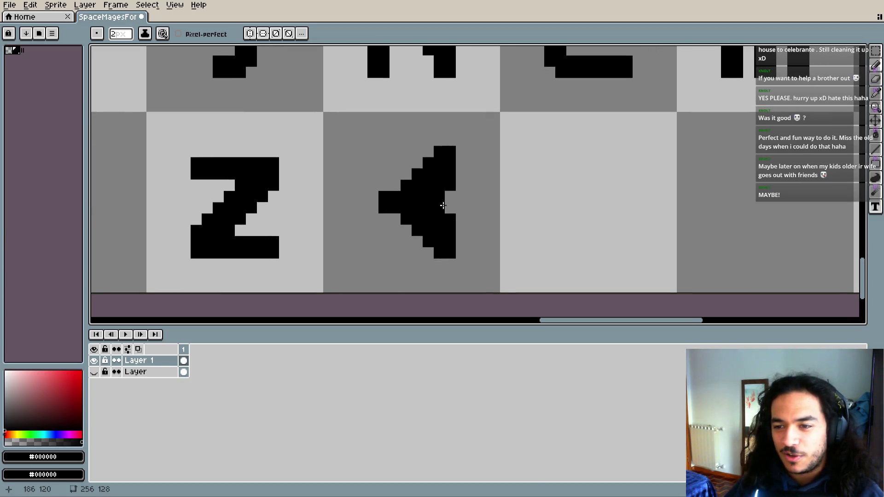
scroll(453, 248, "up", 1)
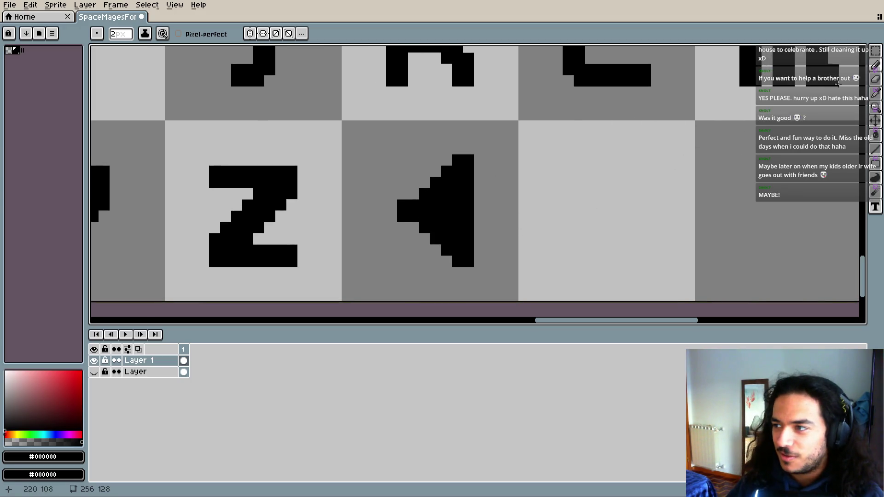
left_click(878, 53)
left_click_drag(391, 182, 435, 237)
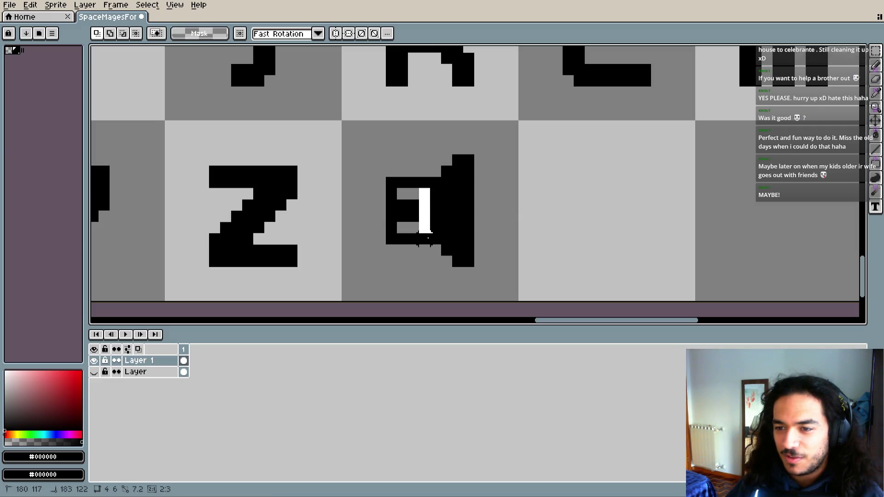
left_click(357, 213)
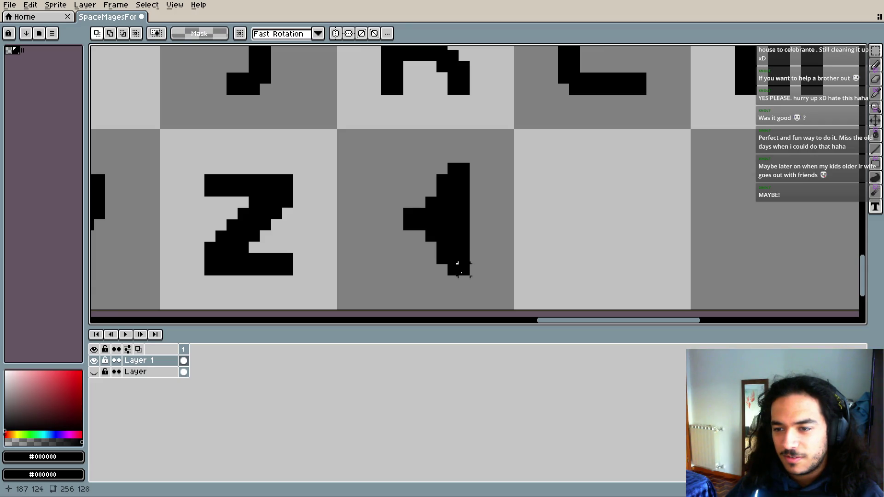
key("e")
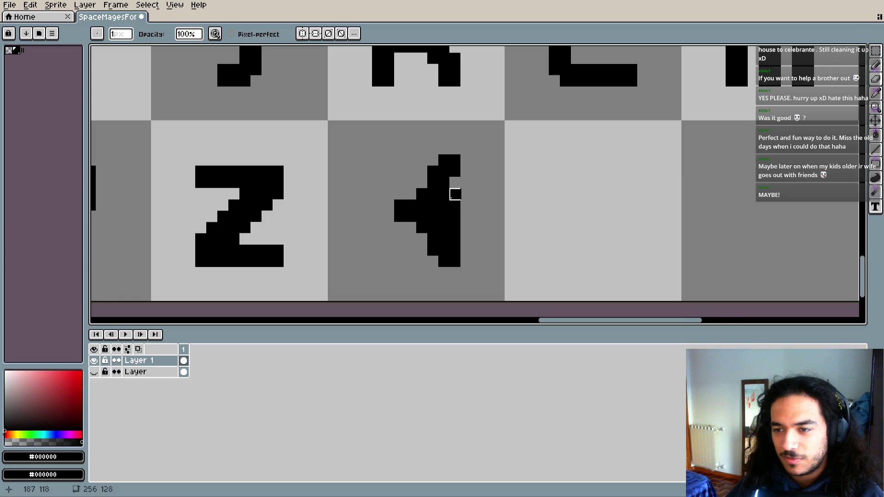
mouse_move(455, 194)
left_mouse_down()
mouse_move(443, 194)
mouse_move(474, 238)
mouse_move(432, 211)
mouse_move(405, 237)
mouse_move(449, 229)
mouse_move(404, 240)
mouse_move(438, 233)
left_mouse_up()
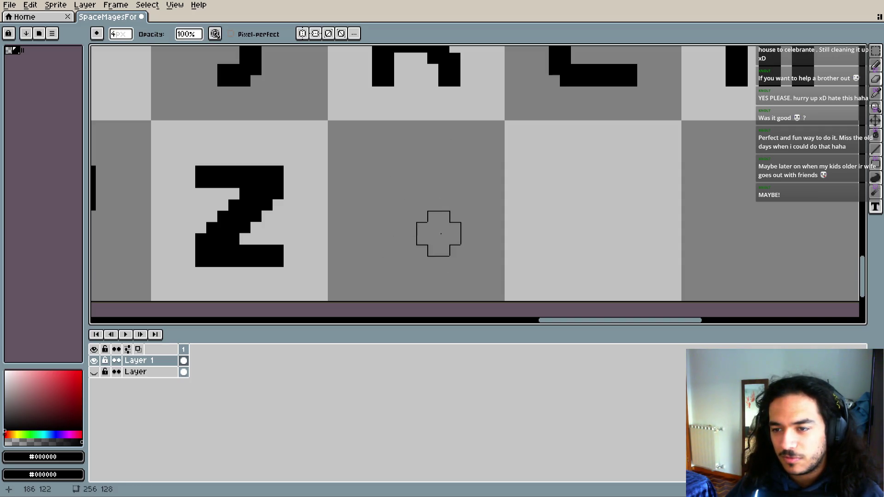
key("minus")
key("i")
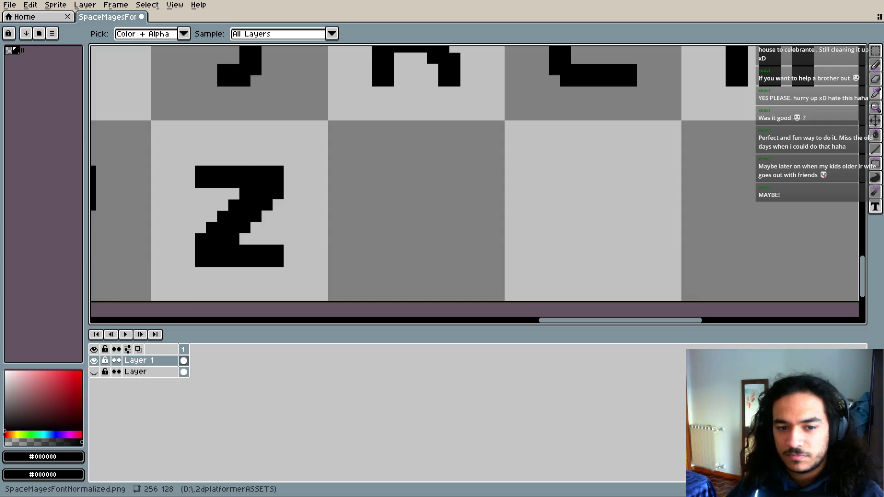
key("b")
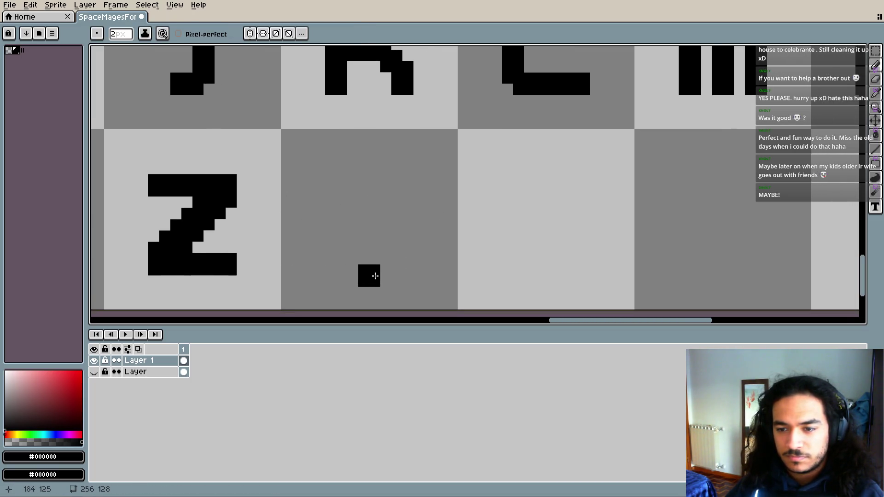
left_click(378, 306)
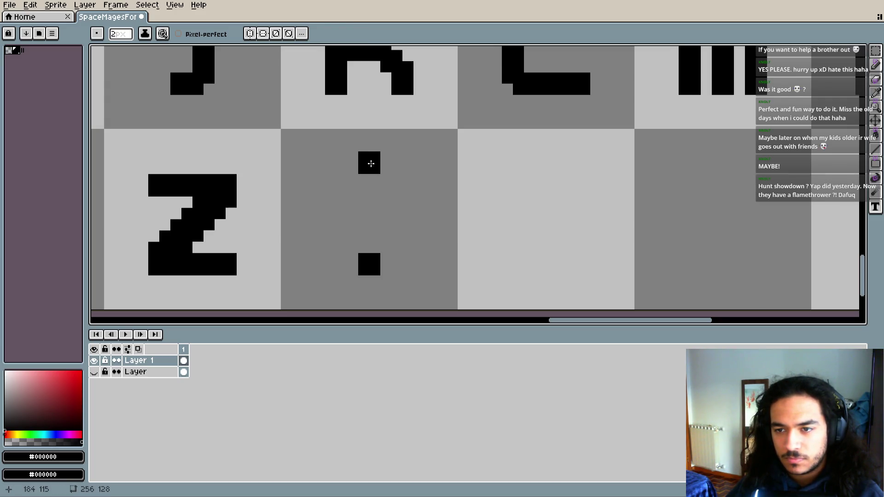
left_click(371, 174)
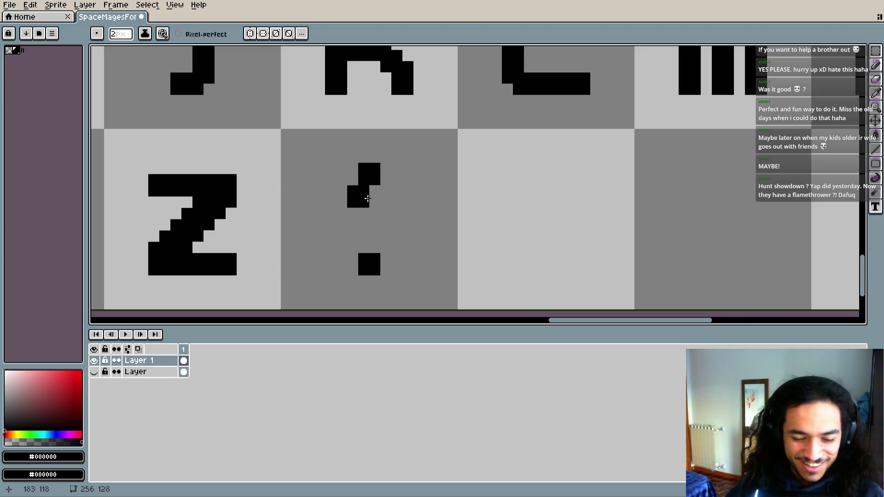
key("e")
left_click(383, 185)
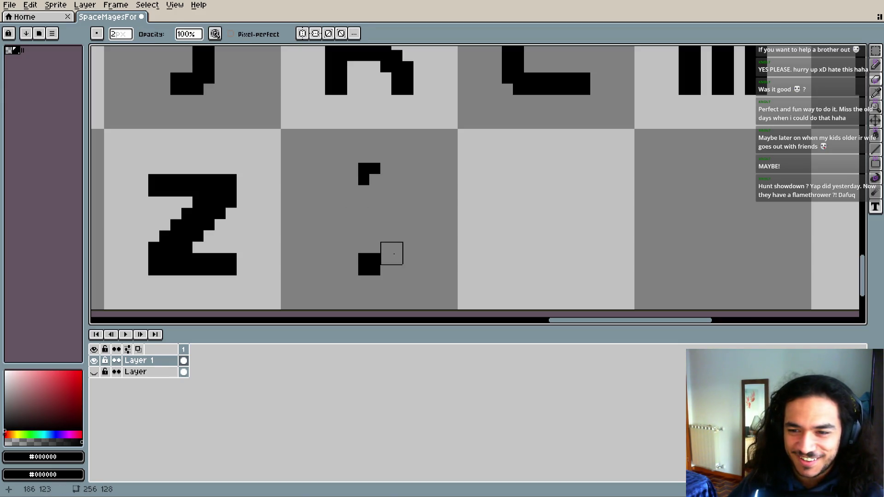
key("b")
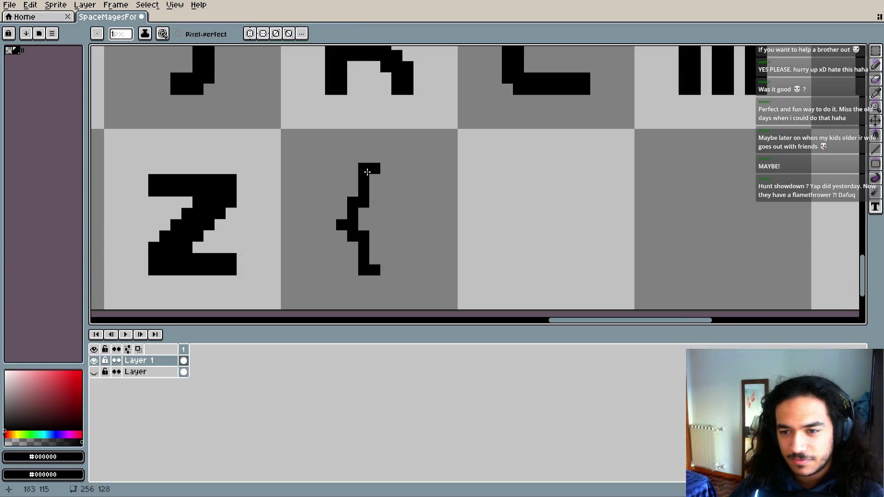
scroll(420, 194, "down", 2)
scroll(436, 227, "up", 2)
scroll(414, 205, "up", 1)
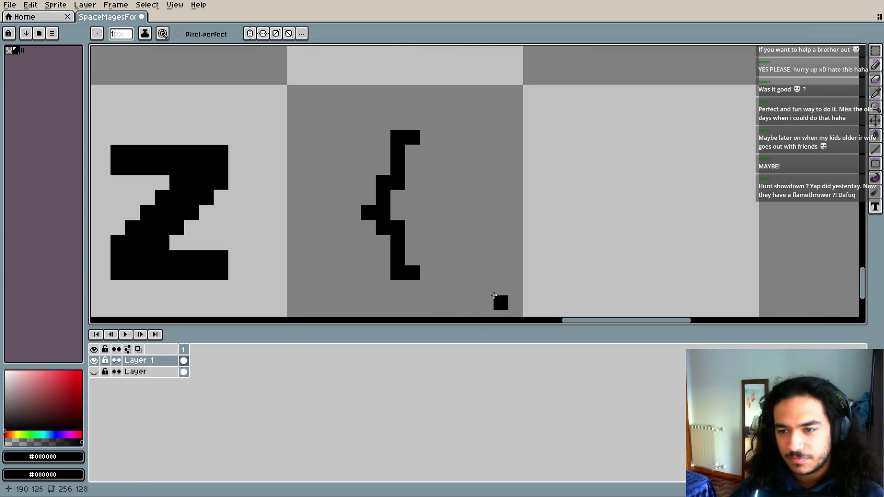
scroll(496, 227, "down", 1)
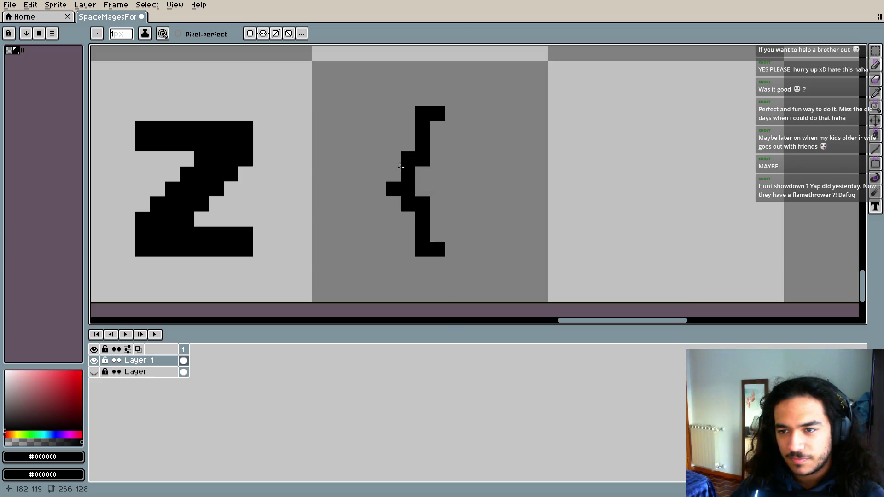
left_click_drag(435, 235, 424, 232)
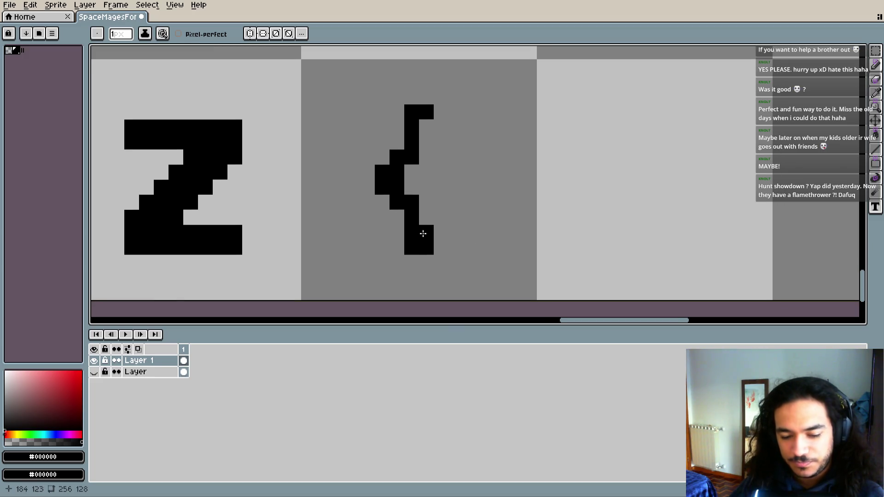
scroll(438, 233, "right", 2)
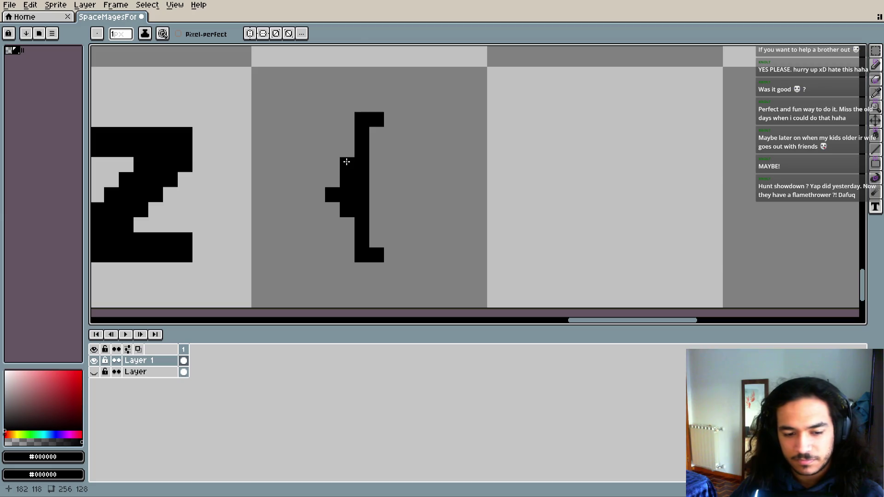
key("e")
left_click(346, 162)
key("i")
key("b")
mouse_move(333, 197)
left_mouse_down()
mouse_move(336, 234)
mouse_move(337, 218)
left_mouse_up()
key("e")
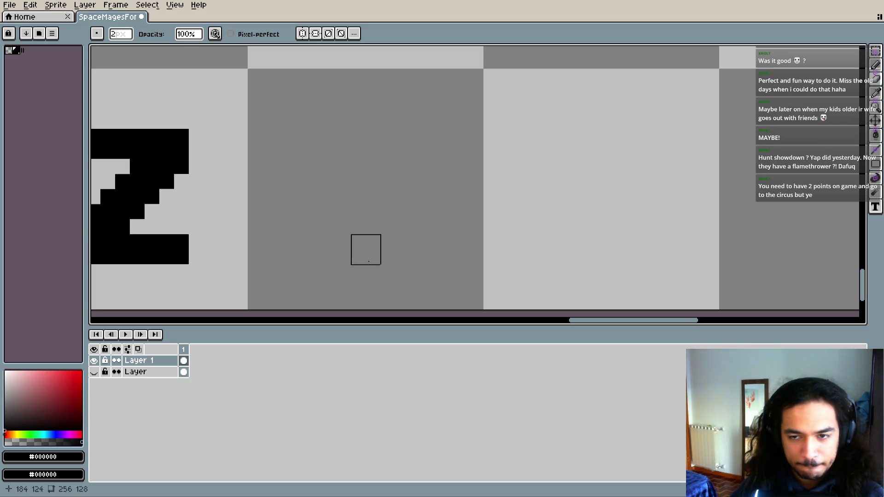
key("b")
- Draw 2-pixel bracket blocks in the empty cell after 'z', then go back to a 1-pixel brush
left_click_drag(373, 166, 416, 183)
key("plus")
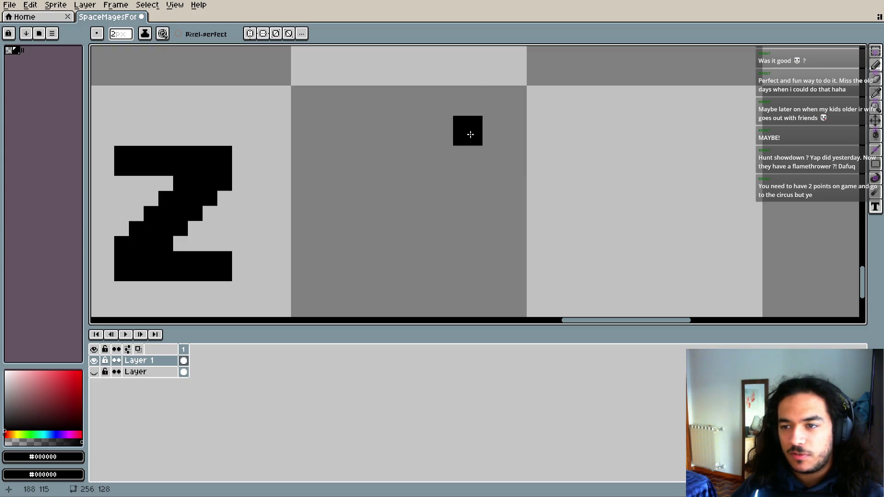
left_click(474, 156)
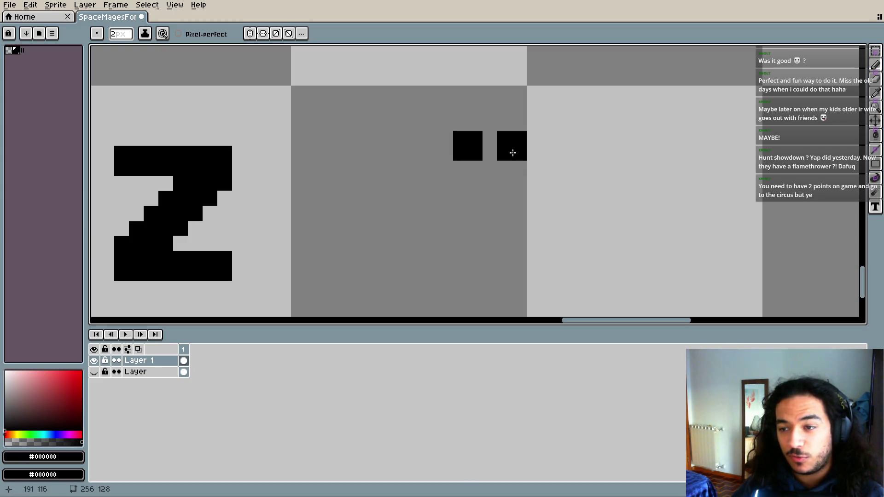
scroll(501, 108, "down", 3)
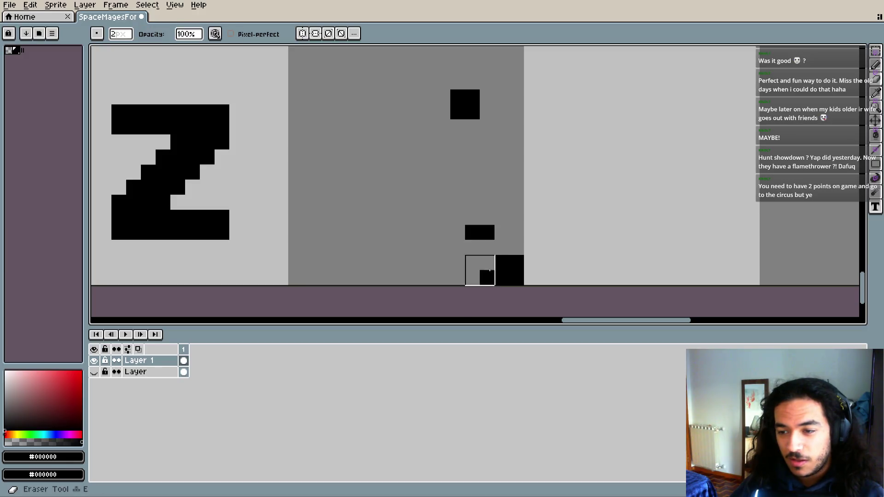
key("b")
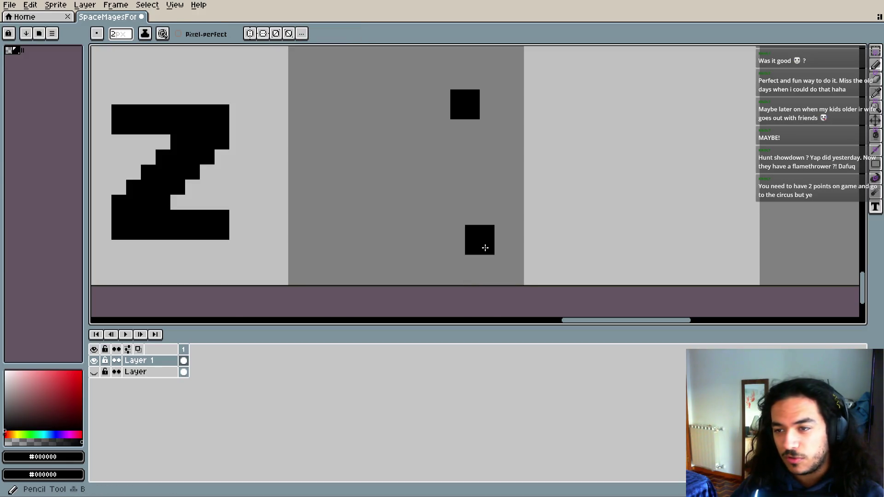
key("e")
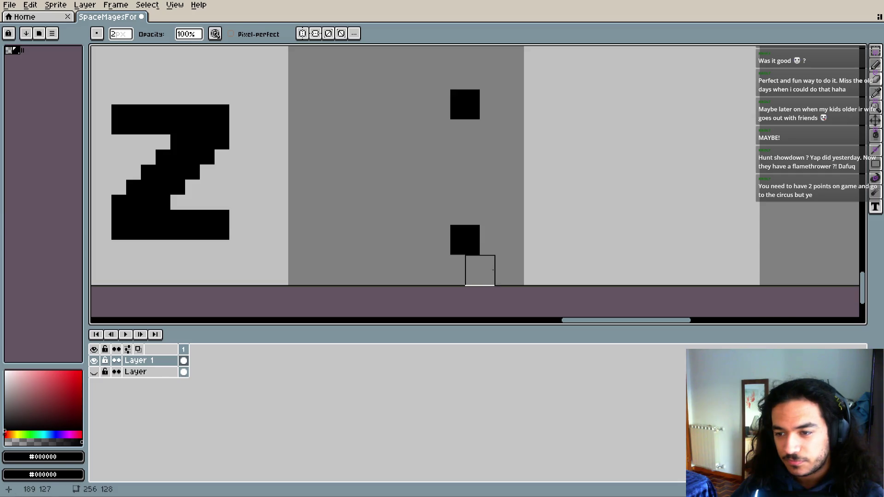
key("b")
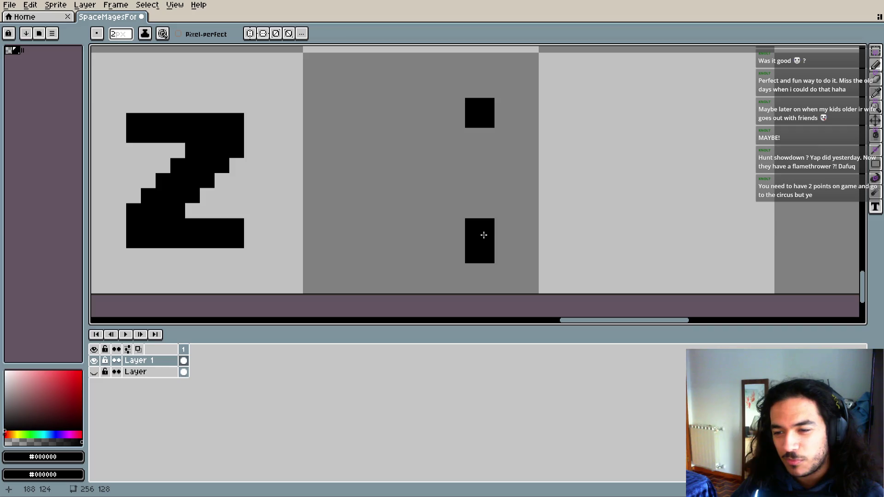
left_click(464, 221)
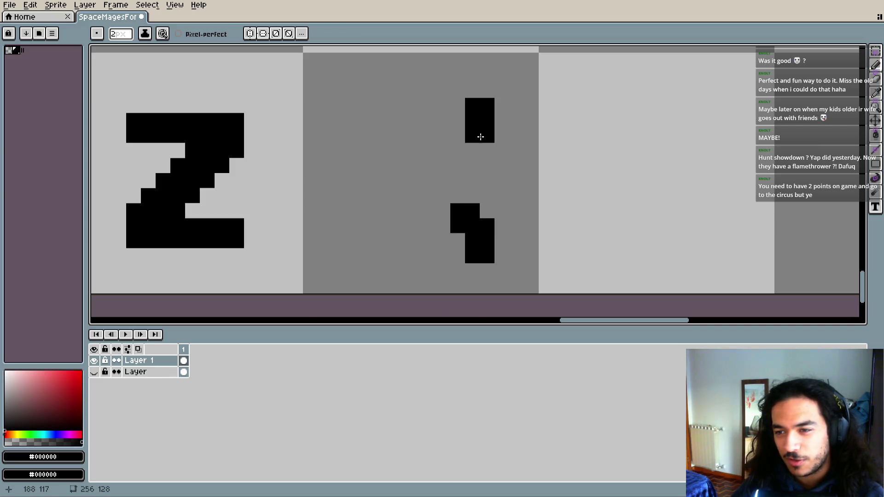
left_click(481, 137)
scroll(428, 180, "left", 2)
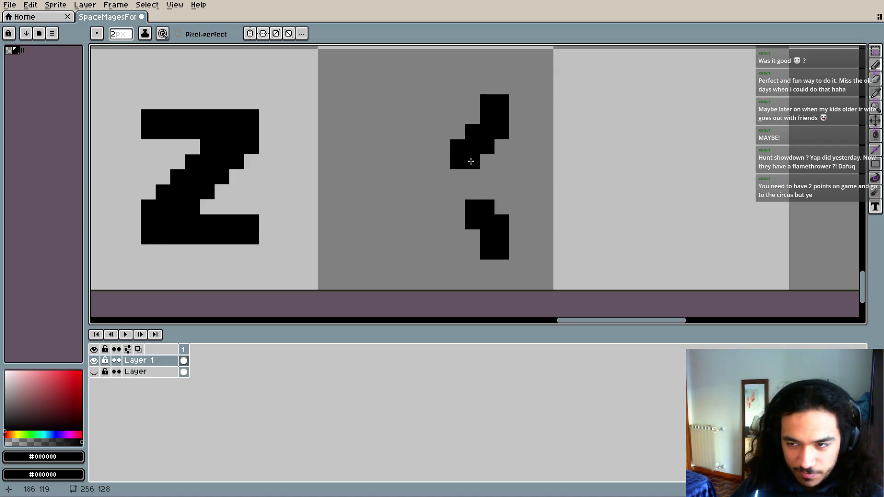
left_click_drag(471, 161, 468, 190)
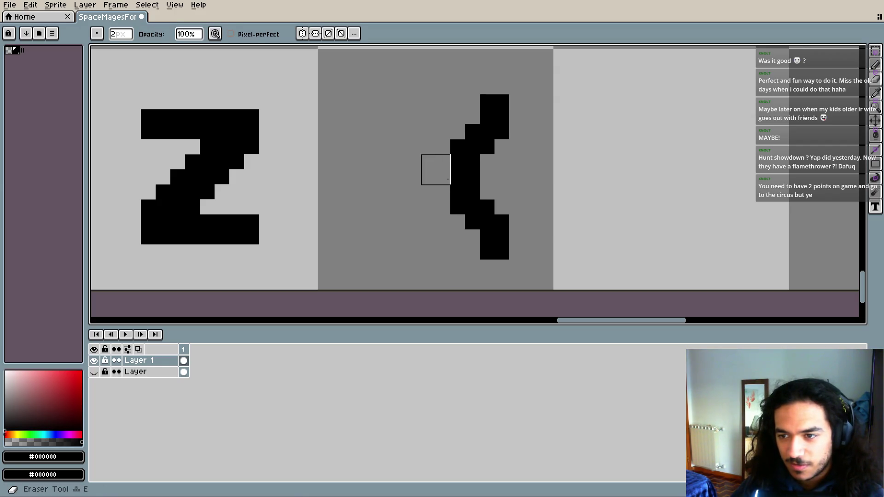
left_click(451, 168)
key("minus")
key("ctrl+z")
- Add single black pixels to the bracket's lower curve with the 1px pencil
scroll(448, 179, "down", 2)
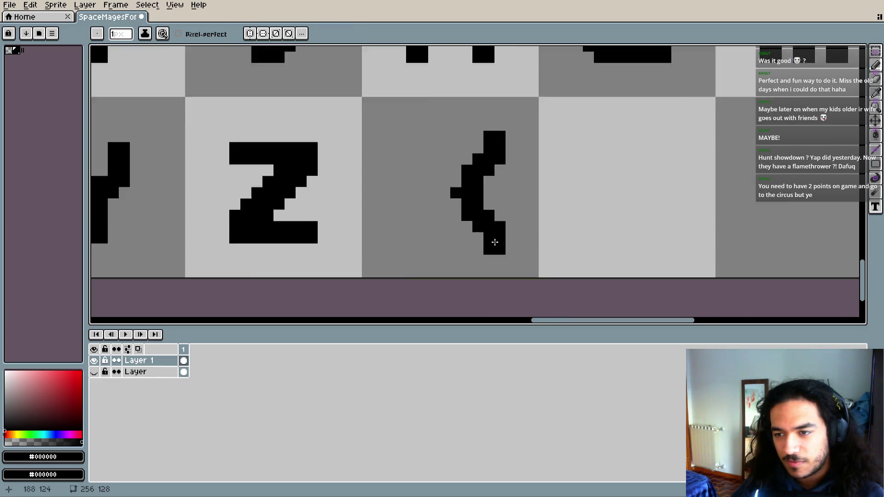
scroll(458, 206, "down", 2)
scroll(485, 229, "up", 1)
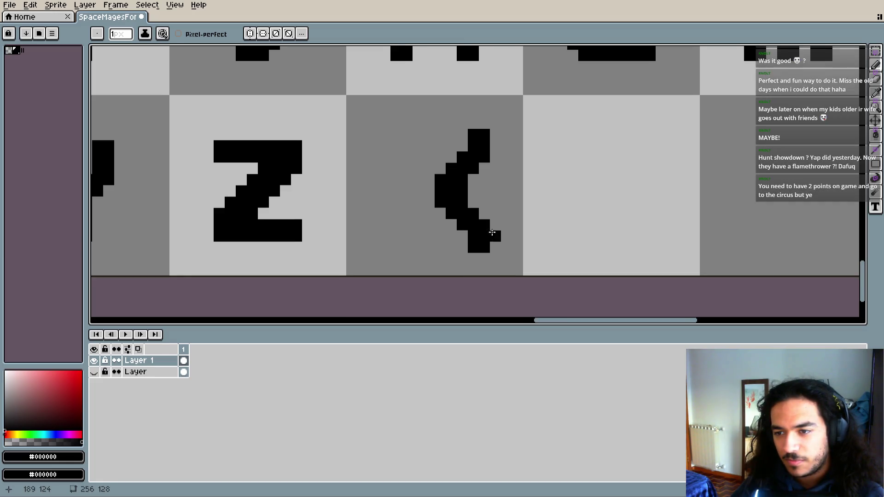
scroll(478, 221, "up", 1)
key("b")
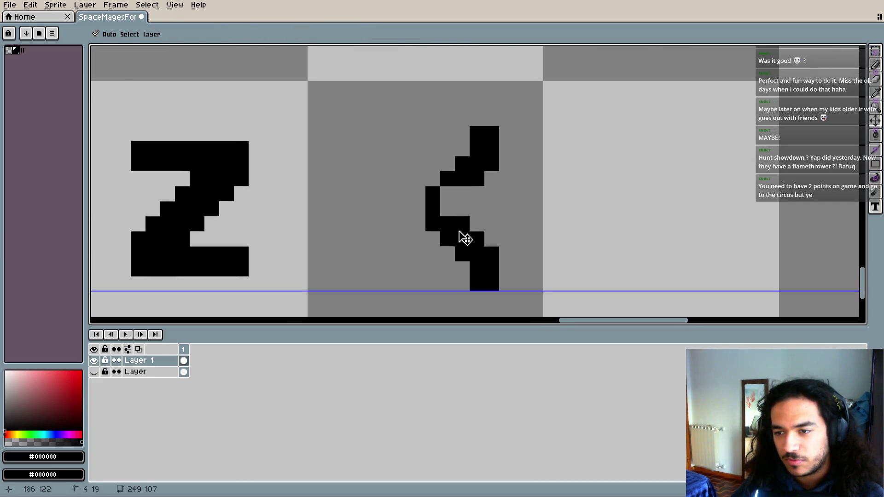
left_click(461, 209)
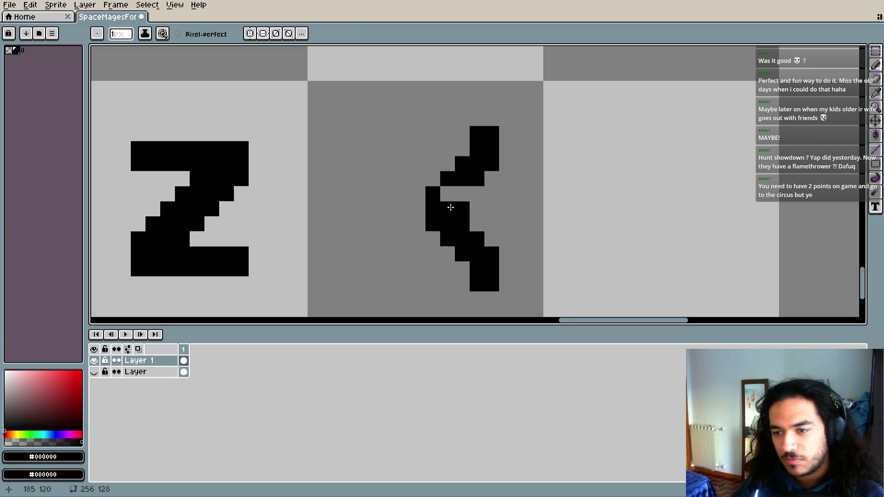
left_click(455, 193)
key("b")
scroll(517, 248, "down", 2)
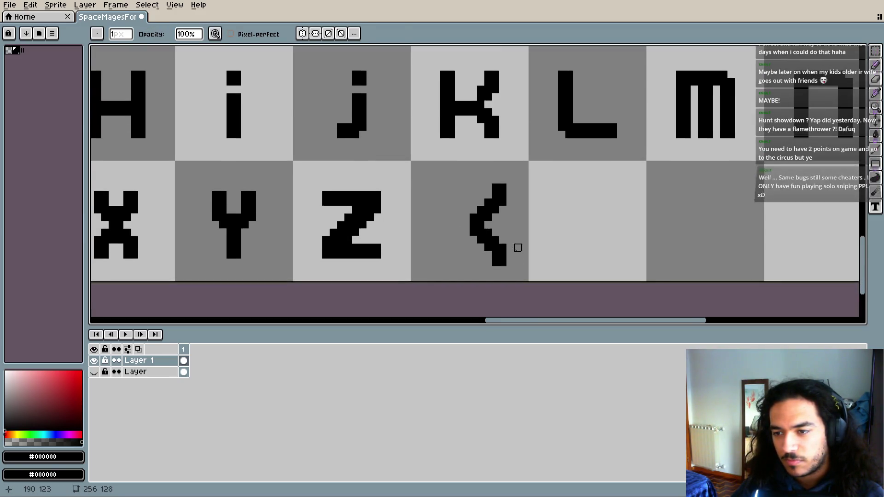
scroll(517, 248, "up", 1)
key("b")
left_click(453, 220)
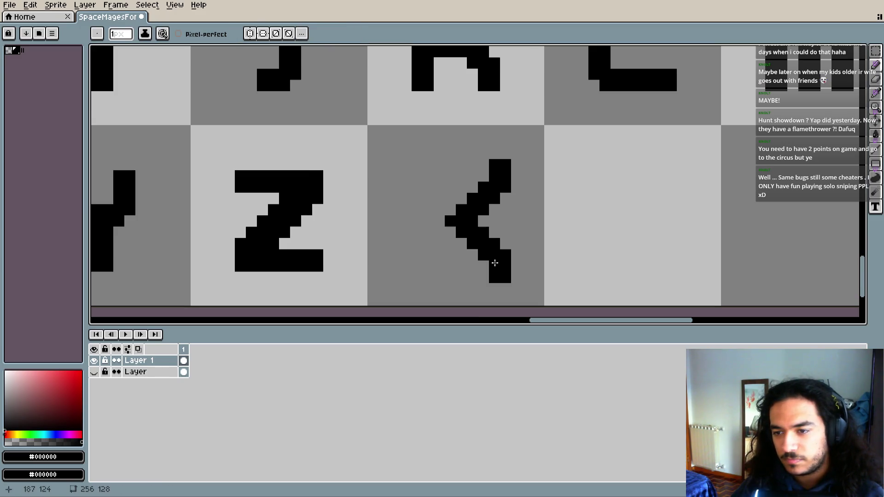
- Extend the angle shape's bottom row and upper right with black pixels
scroll(494, 263, "down", 2)
left_click_drag(491, 241, 468, 223)
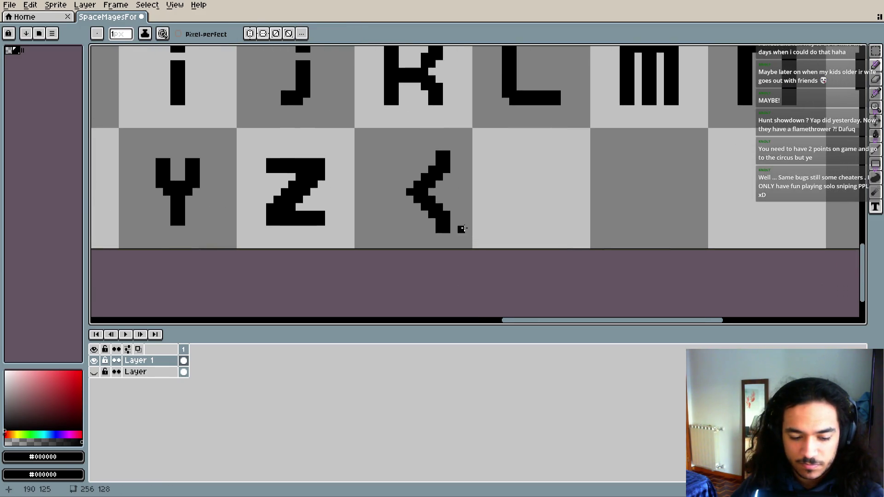
left_click(451, 229)
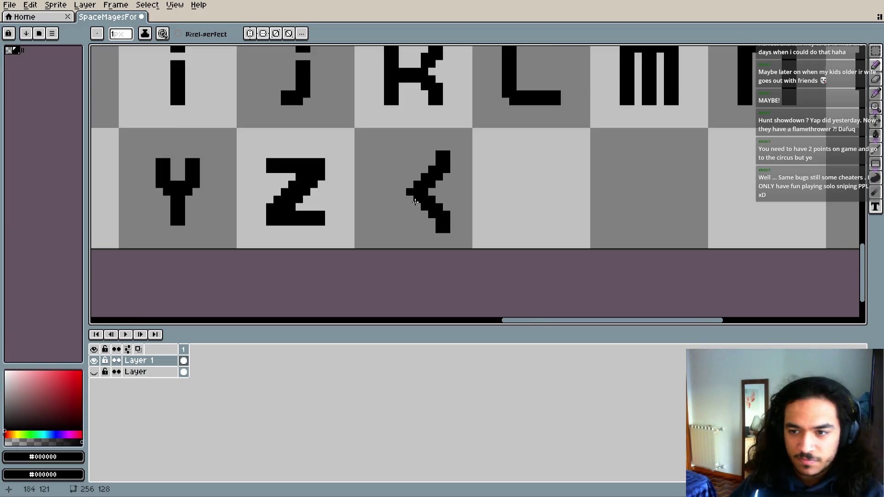
scroll(441, 235, "up", 1)
scroll(459, 192, "up", 1)
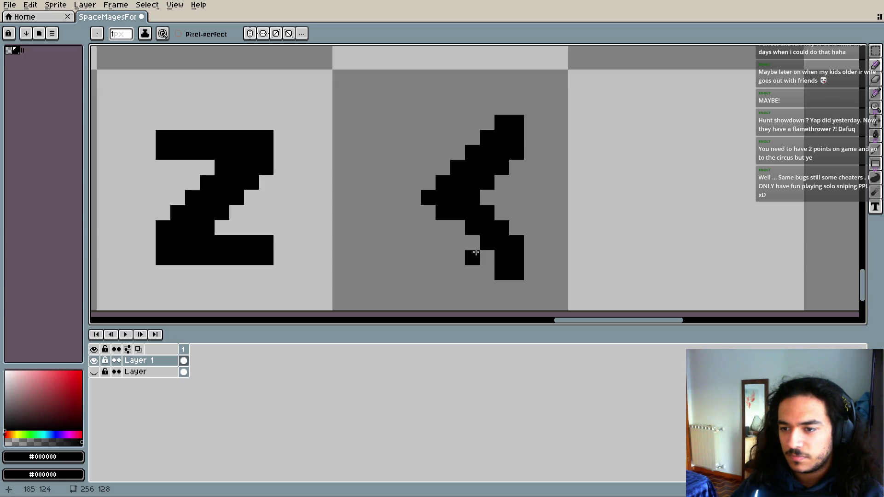
scroll(519, 234, "right", 1)
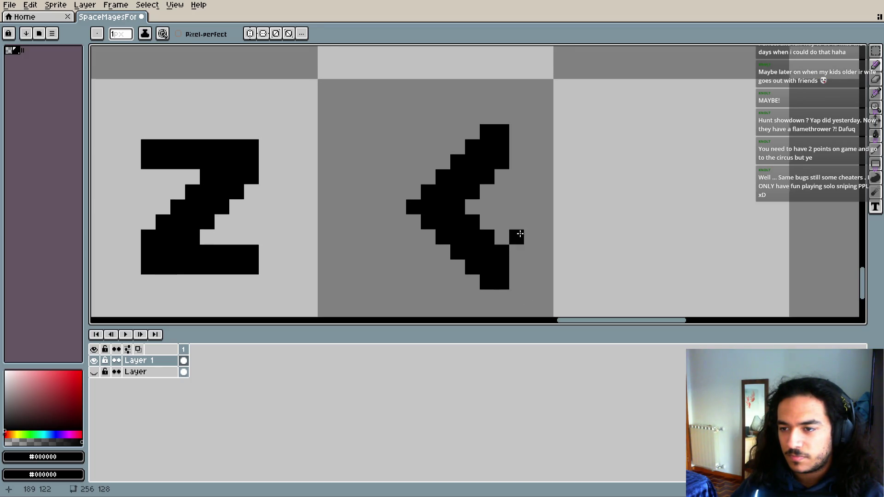
left_click_drag(461, 209, 510, 166)
- Erase the angle-bracket drawing and start a brace stroke from a black pixel
key("e")
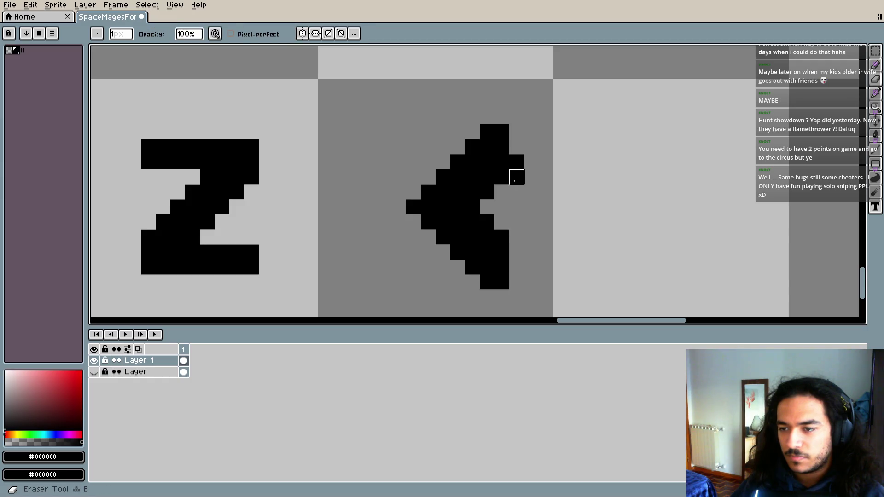
left_click_drag(494, 217, 463, 167)
key("b")
left_click(466, 201)
mouse_move(472, 116)
left_mouse_down()
mouse_move(435, 256)
mouse_move(501, 284)
left_mouse_up()
- Undo each brace stroke attempt, leaving only a single black pixel in the cell
key("ctrl+z")
left_click_drag(487, 117, 443, 176)
key("ctrl+z")
left_click(501, 132)
left_click_drag(451, 227, 487, 252)
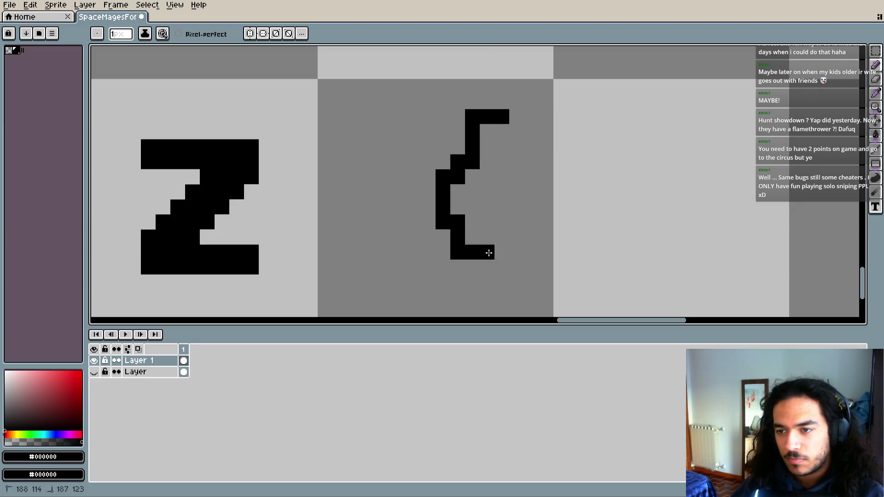
key("ctrl+z")
left_click(498, 124)
mouse_move(495, 105)
left_mouse_down()
mouse_move(472, 209)
mouse_move(450, 206)
mouse_move(457, 283)
mouse_move(520, 307)
left_mouse_up()
key("ctrl+z")
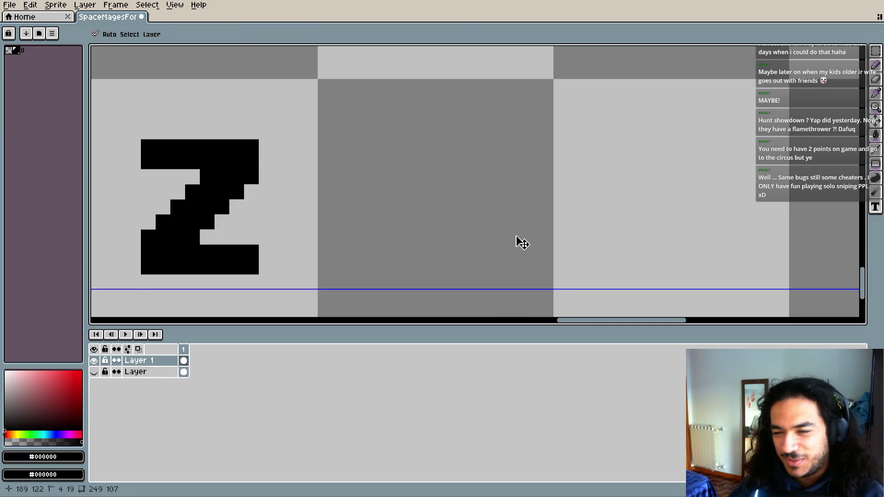
left_click(532, 236)
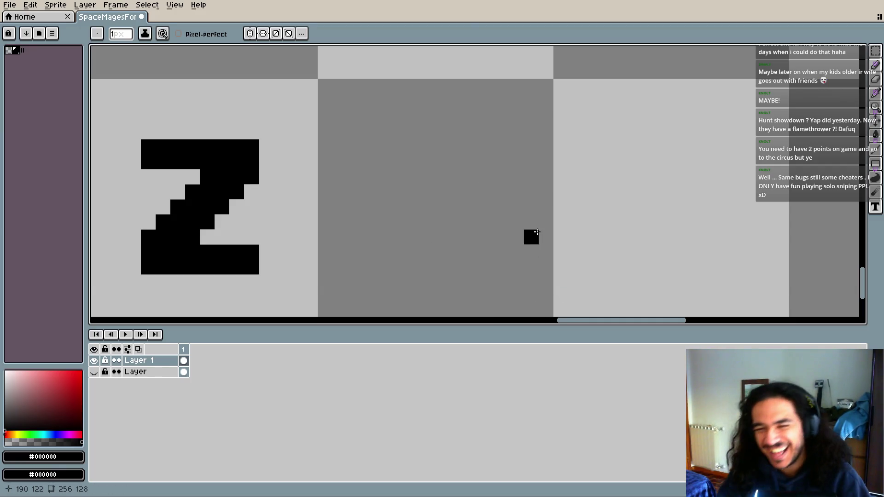
scroll(457, 172, "down", 4)
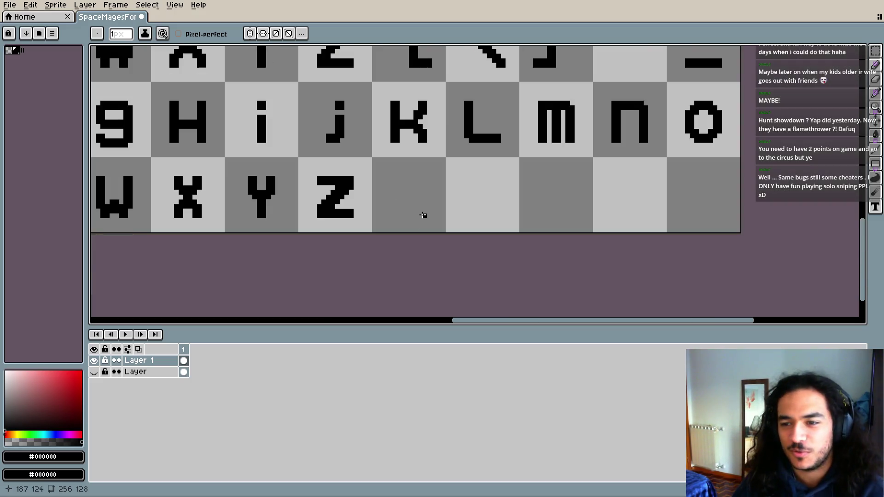
- Show the original font layer and pan across the glyph grid to compare glyphs
left_click(94, 372)
scroll(461, 191, "right", 2)
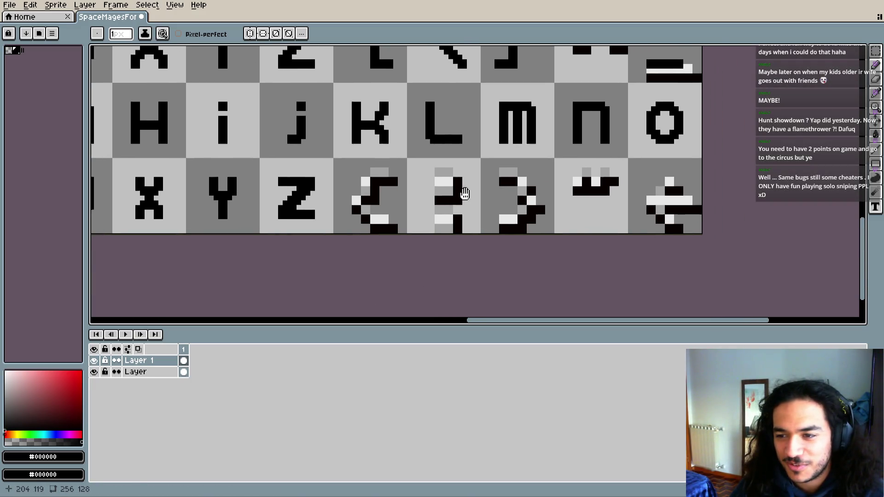
scroll(456, 188, "right", 1)
scroll(452, 186, "right", 1)
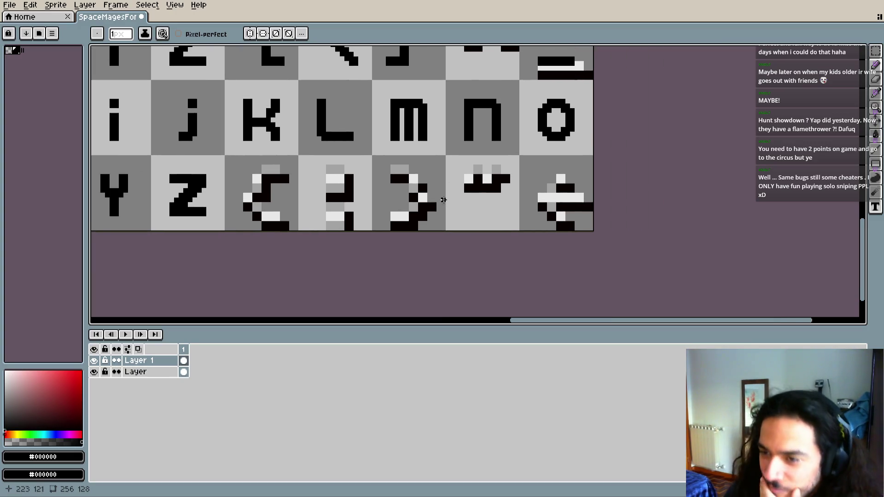
scroll(443, 199, "down", 2)
left_click_drag(457, 207, 469, 212)
scroll(460, 194, "up", 1)
scroll(414, 185, "down", 1)
scroll(368, 177, "left", 2)
left_click_drag(347, 172, 403, 195)
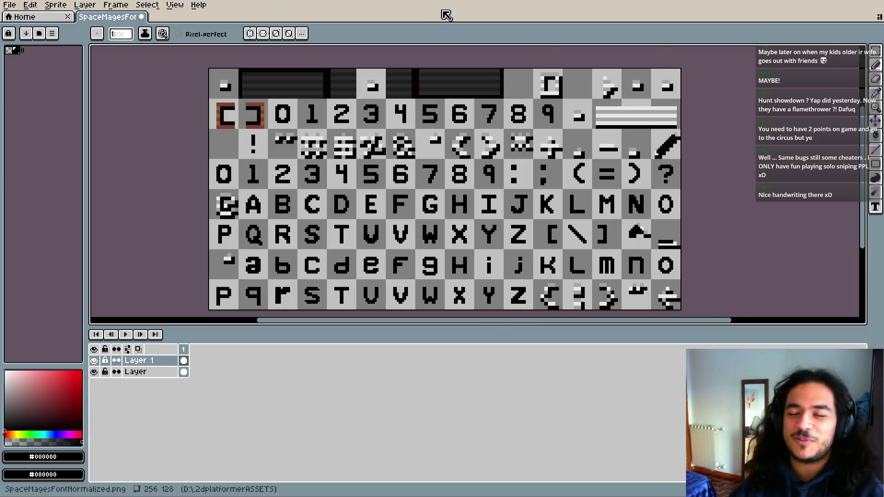
- Review the digits and F–O rows, hide the original layer, and set a 2 px brush
left_click_drag(593, 301, 536, 288)
scroll(536, 288, "up", 2)
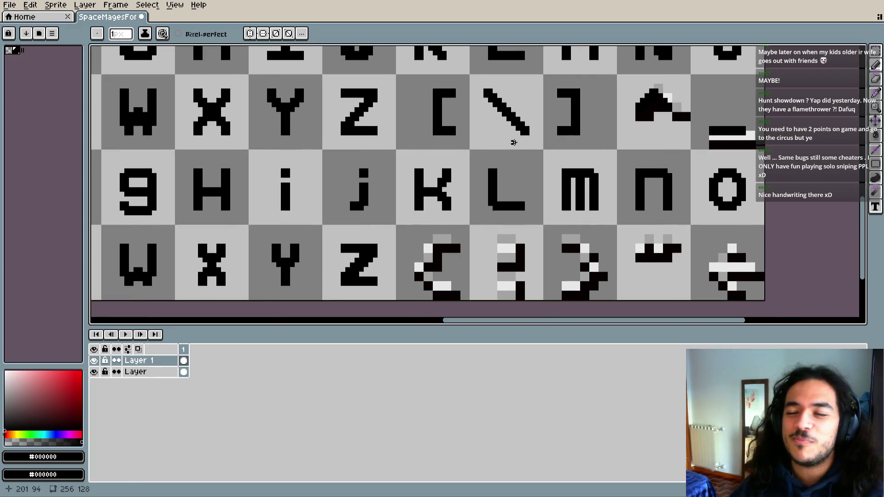
scroll(450, 175, "up", 1)
scroll(450, 174, "down", 1)
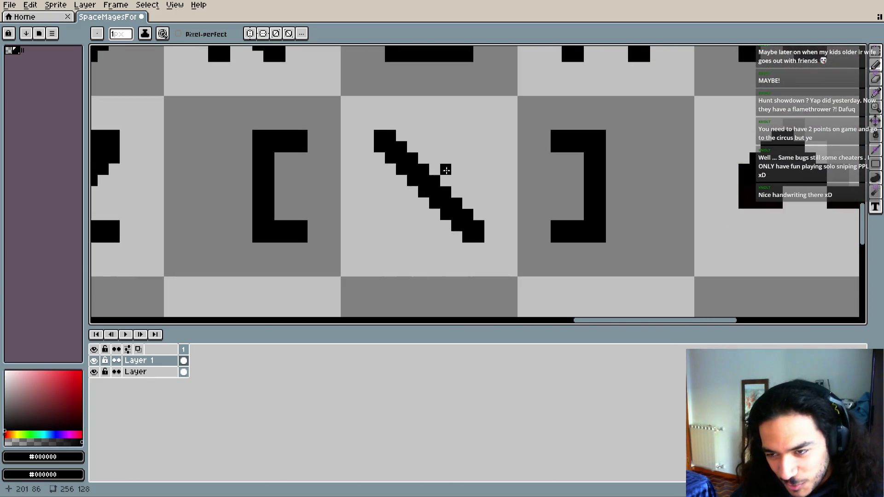
scroll(444, 168, "down", 1)
mouse_move(309, 65)
left_mouse_down()
mouse_move(471, 191)
mouse_move(373, 267)
left_mouse_up()
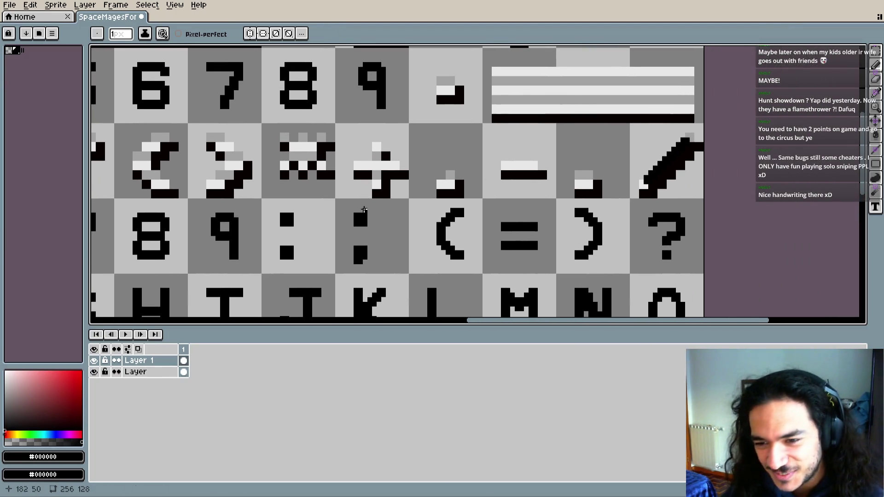
scroll(367, 173, "up", 4)
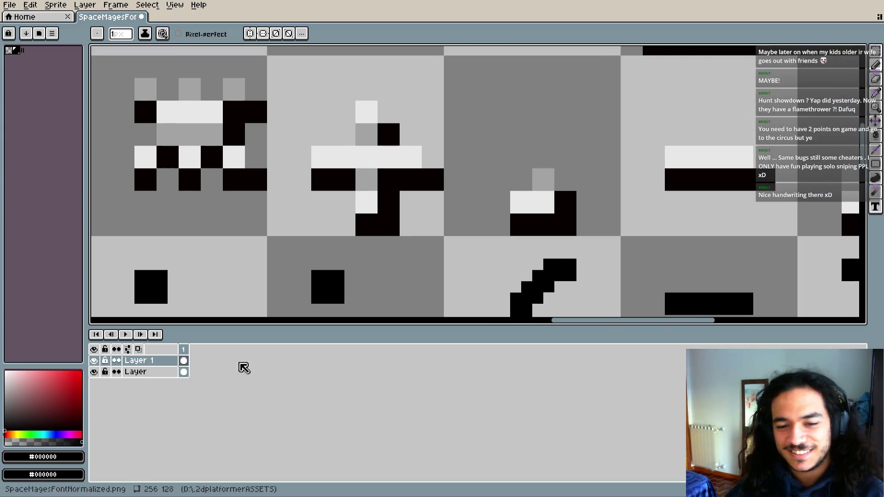
left_click(94, 372)
key("plus")
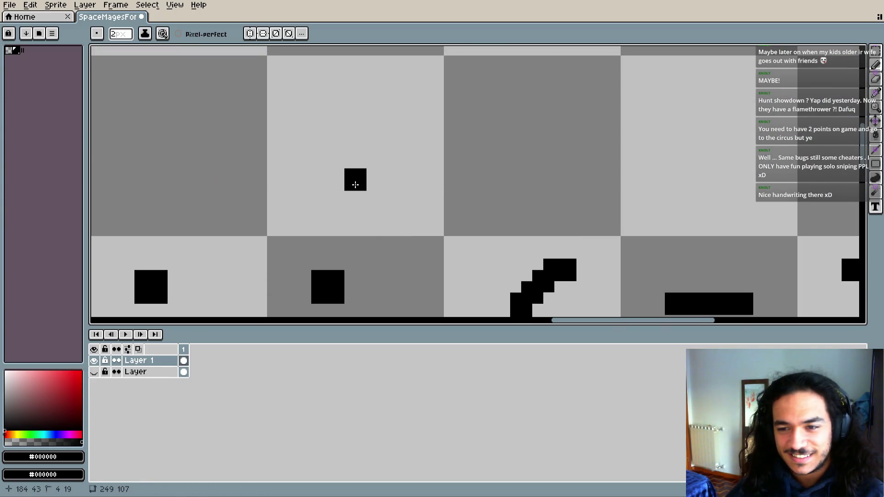
- Undo the last pencil stroke and briefly compare against the original font layer
left_click_drag(355, 180, 365, 227)
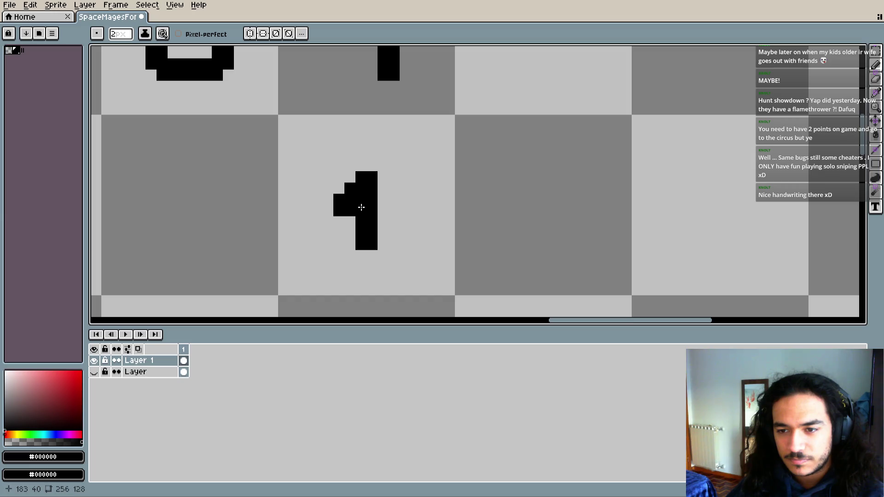
key("ctrl+z")
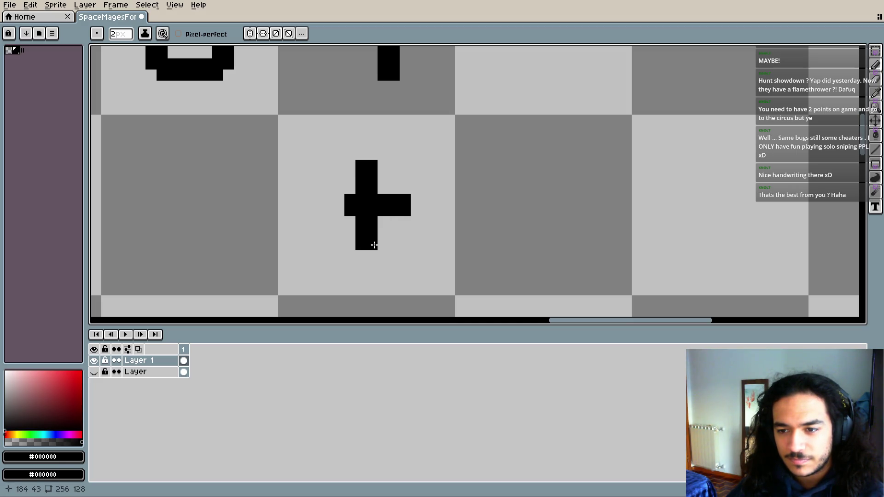
scroll(340, 213, "down", 1)
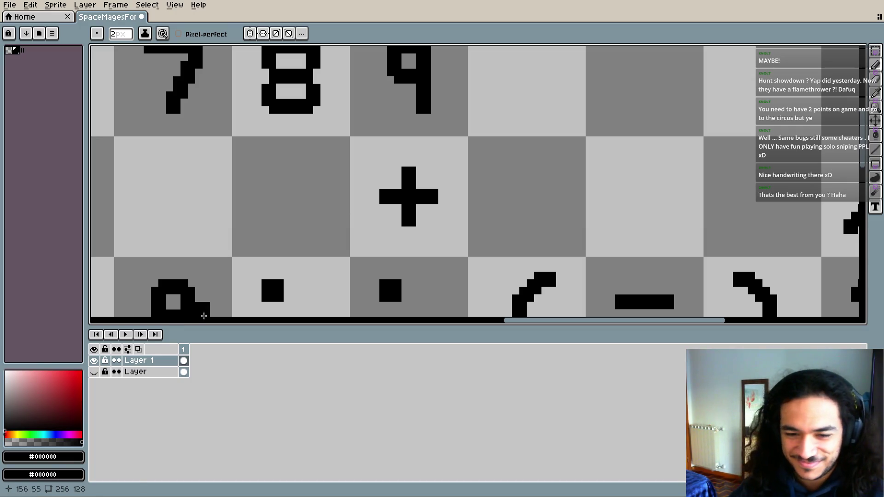
left_click(94, 373)
left_click(94, 373)
- Add blocks to the plus sign, undoing stray ones to leave a clean '+'
left_click(440, 214)
scroll(439, 214, "up", 1)
key("ctrl+z")
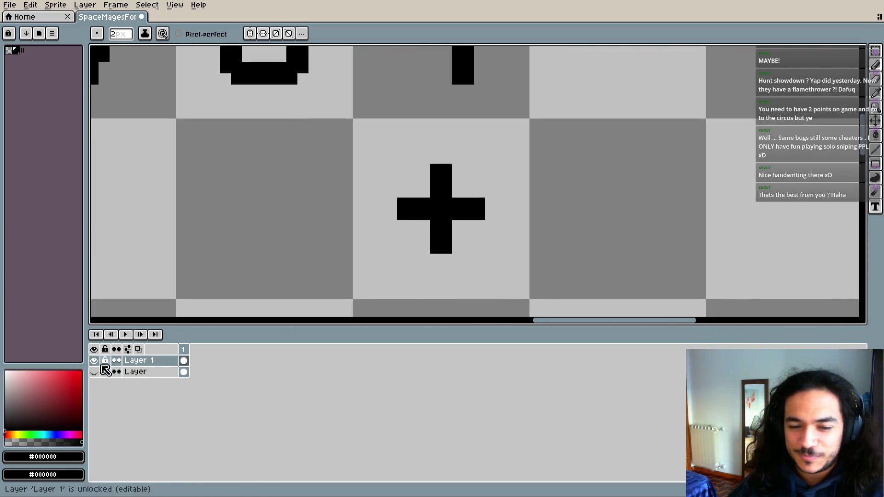
left_click(497, 209)
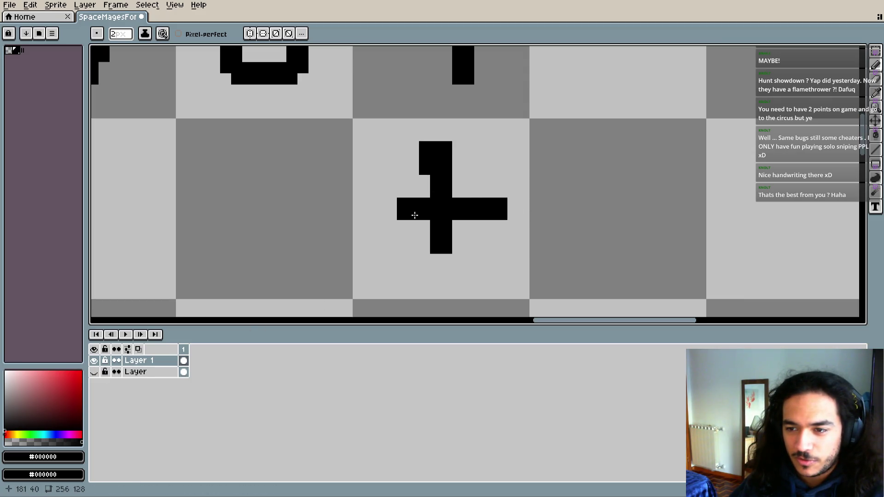
key("ctrl+z")
key("ctrl+z")
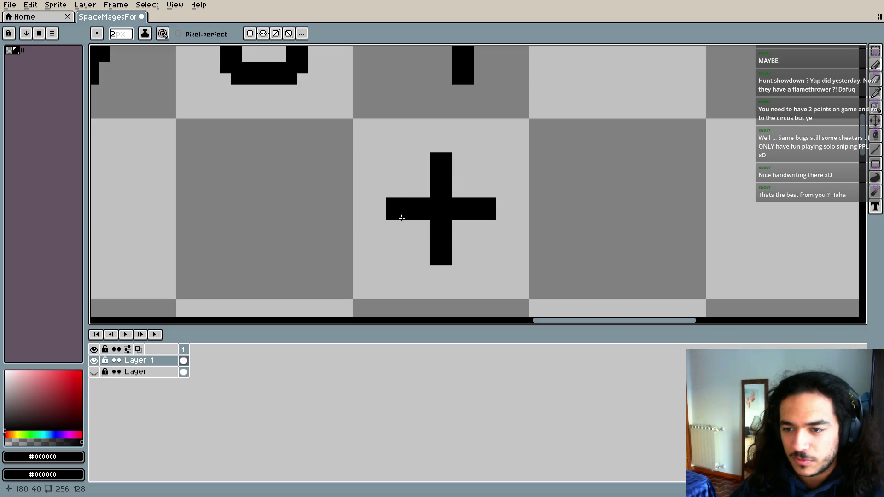
- Recheck the '+' against the original font layer, then hide that layer again
scroll(399, 215, "down", 1)
scroll(483, 262, "down", 1)
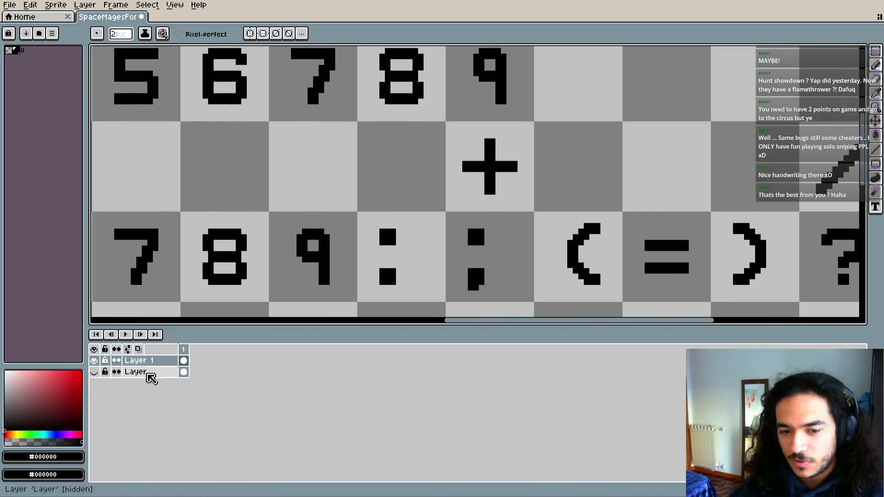
left_click(94, 371)
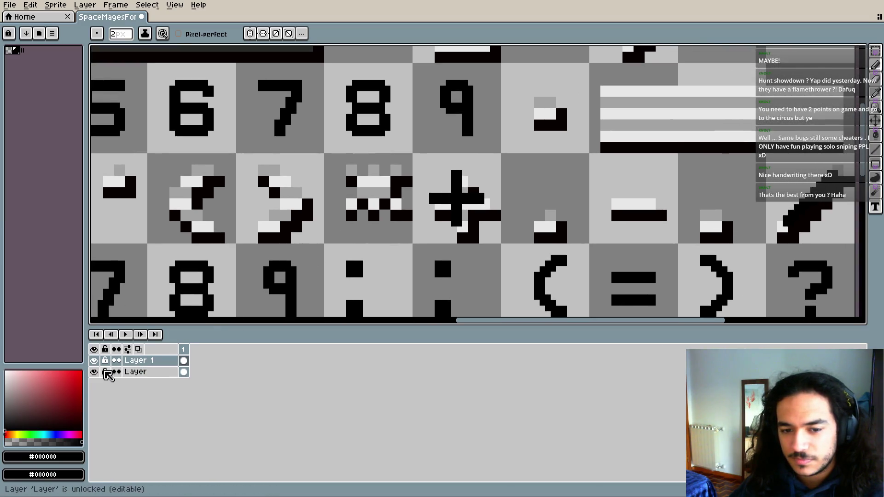
left_click(94, 371)
scroll(336, 203, "up", 2)
scroll(405, 209, "up", 1)
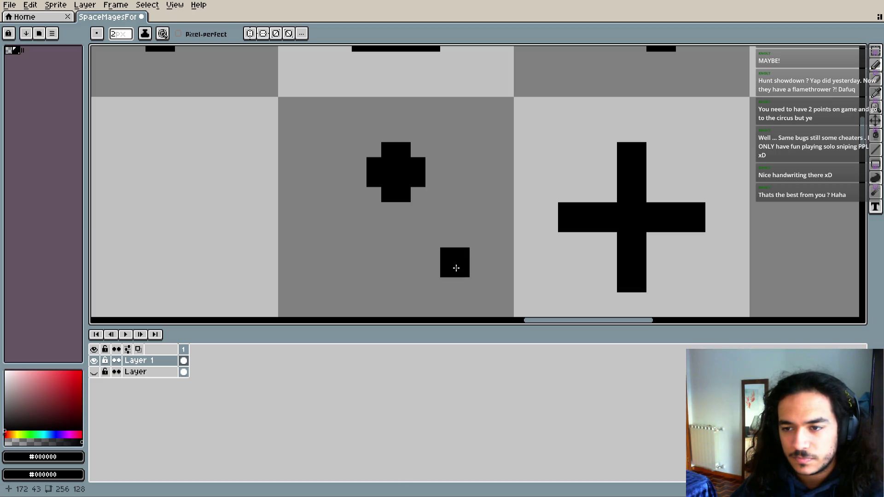
- Undo the small plus stroke and toggle the original font layer to study the asterisk
key("ctrl+z")
scroll(394, 219, "down", 2)
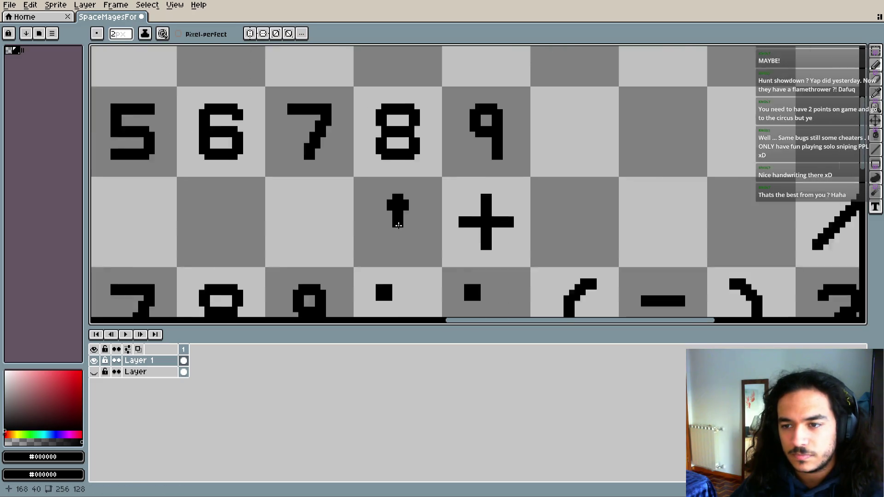
scroll(394, 220, "down", 1)
left_click(94, 373)
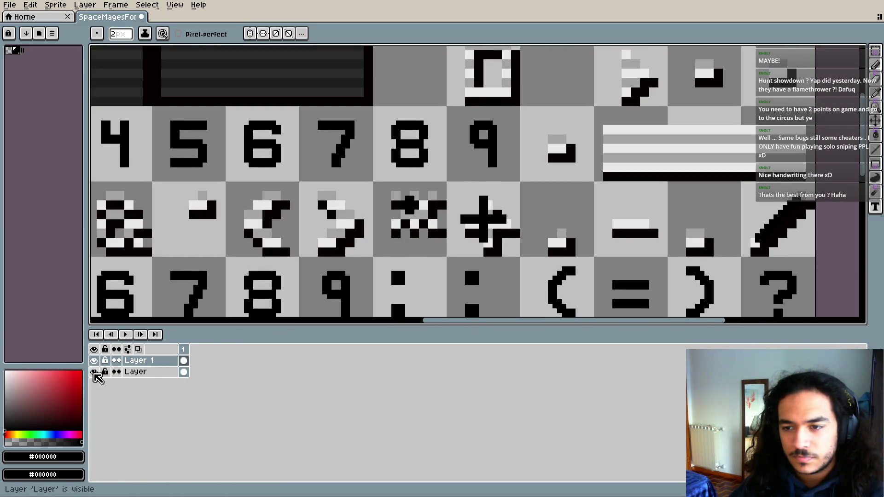
left_click(94, 372)
left_click(94, 373)
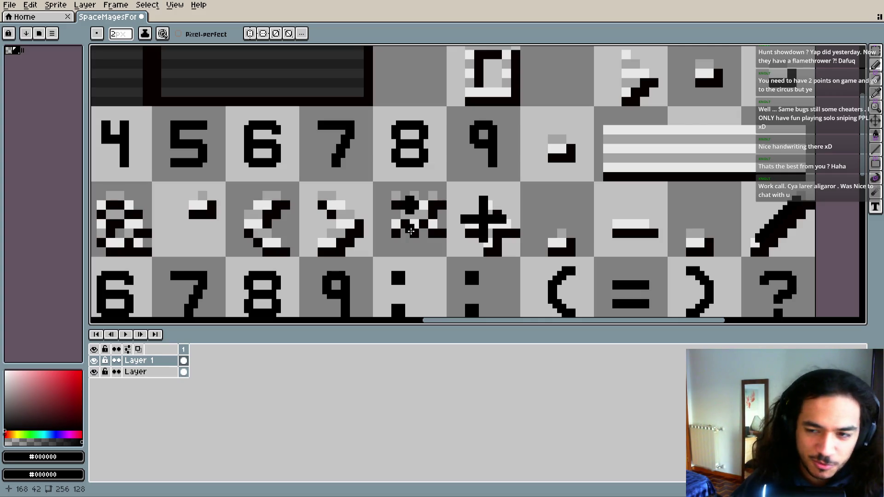
scroll(412, 213, "up", 5)
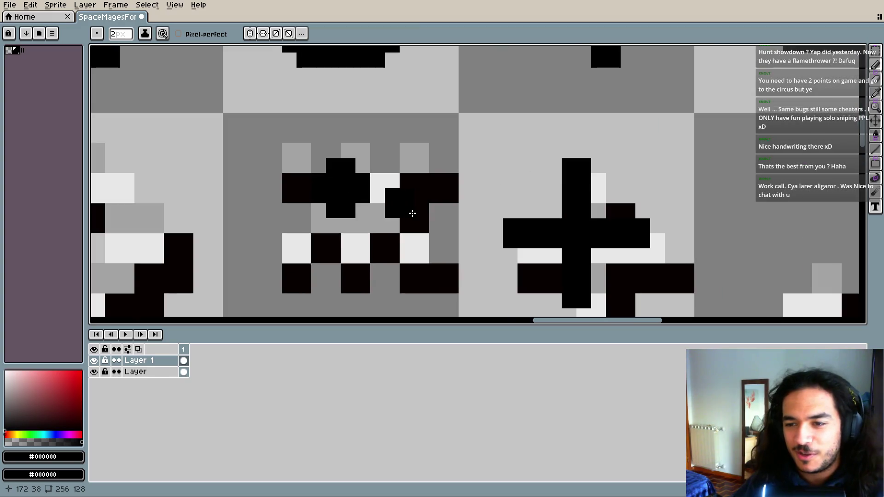
left_click(94, 372)
- Show the reference layer and bring the whole font sheet into view
scroll(361, 223, "left", 1)
scroll(377, 229, "left", 2)
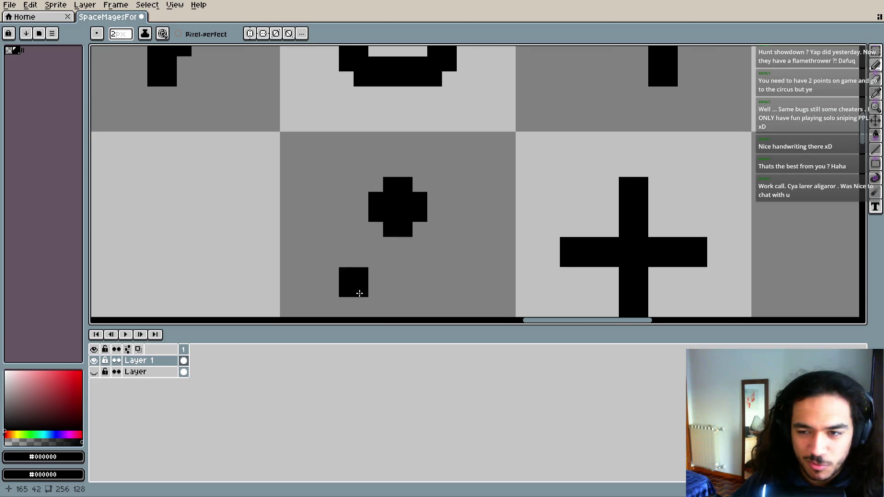
scroll(361, 292, "left", 1)
left_click(94, 372)
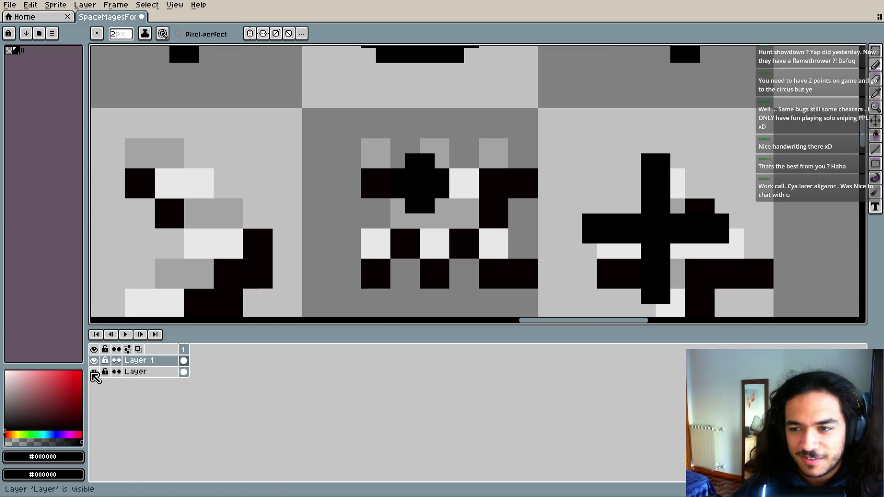
scroll(303, 247, "down", 3)
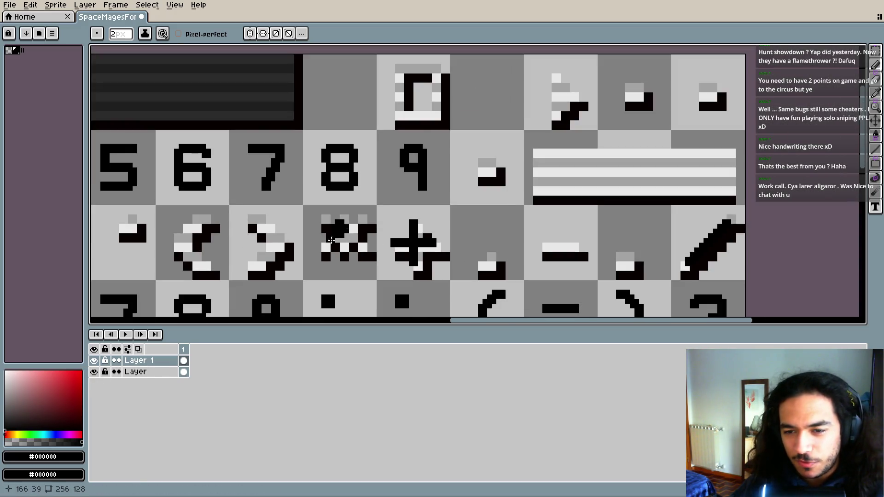
left_click_drag(340, 238, 465, 205)
scroll(466, 204, "down", 3)
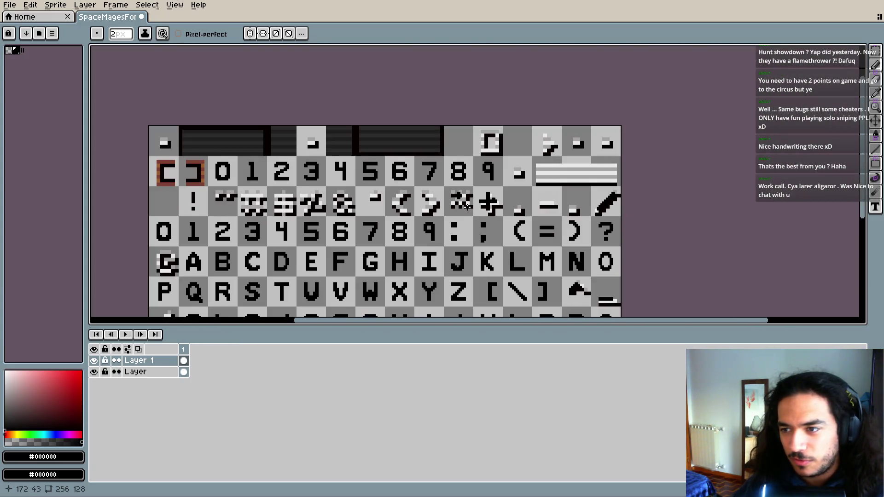
scroll(464, 224, "up", 2)
scroll(464, 224, "up", 1)
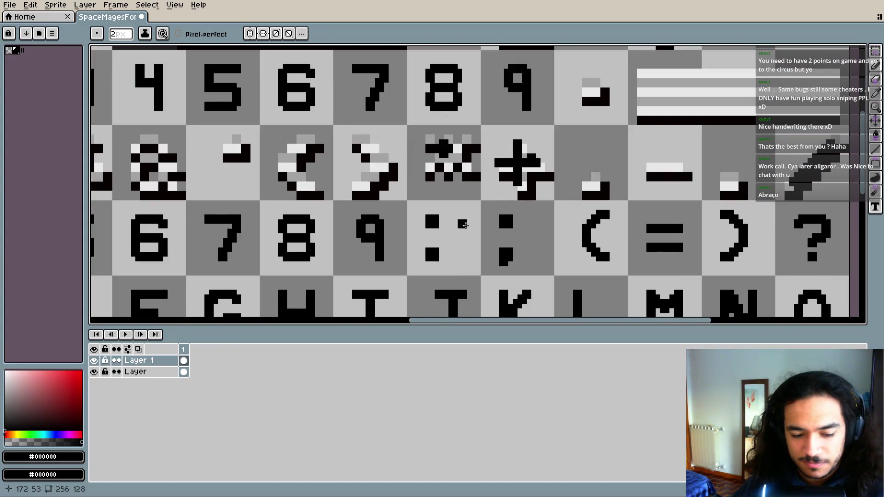
scroll(450, 216, "up", 1)
scroll(442, 193, "up", 1)
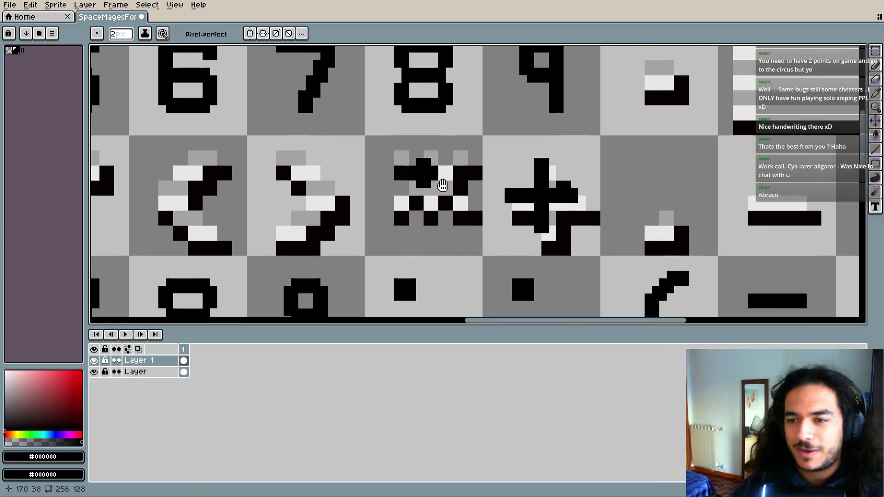
scroll(442, 191, "up", 2)
- Paint the asterisk's black column and arms with the 2px pencil, hiding the reference layer
left_click_drag(443, 191, 458, 215)
left_click(468, 172)
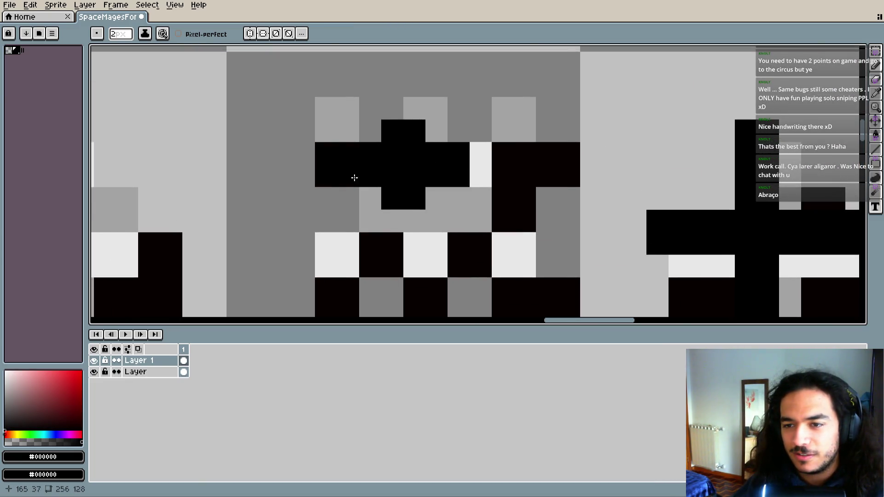
left_click(407, 115)
left_click(423, 211)
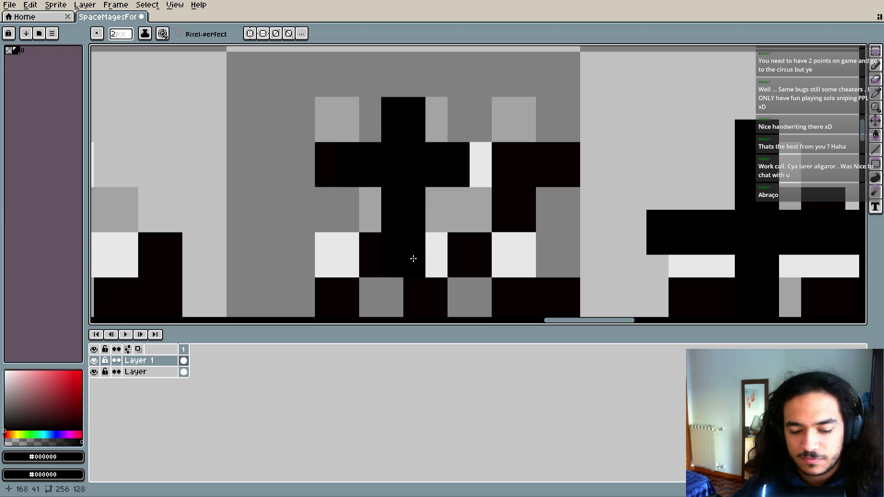
left_click(94, 371)
left_click(410, 243)
left_click(486, 175)
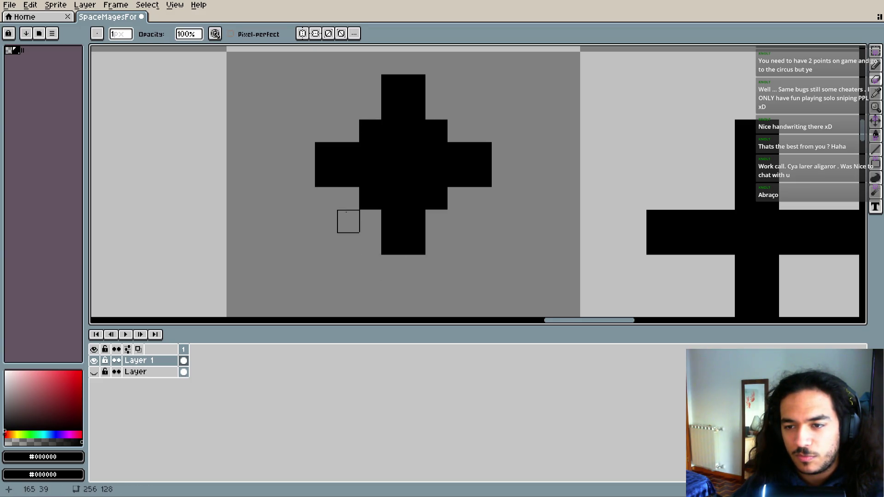
- Try erasing the asterisk's top, right and bottom pixels, then restore them
scroll(363, 254, "down", 8)
scroll(398, 211, "up", 1)
scroll(394, 212, "up", 1)
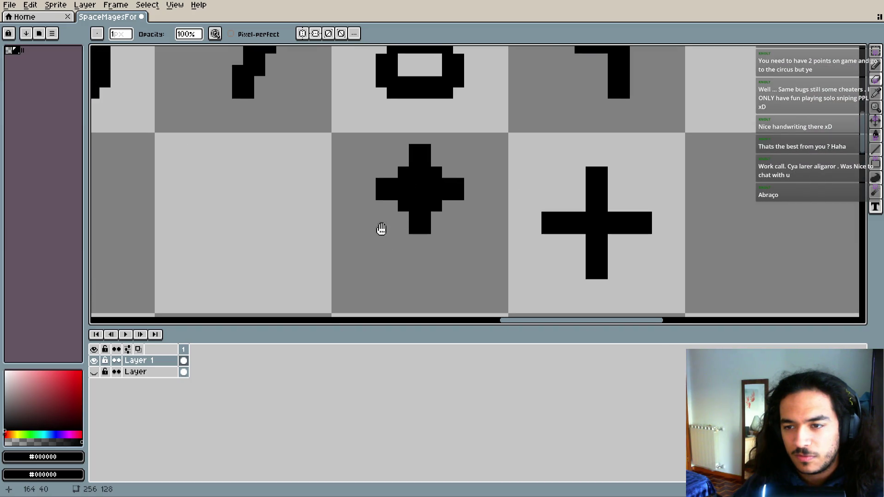
scroll(381, 229, "up", 2)
left_click_drag(390, 219, 382, 232)
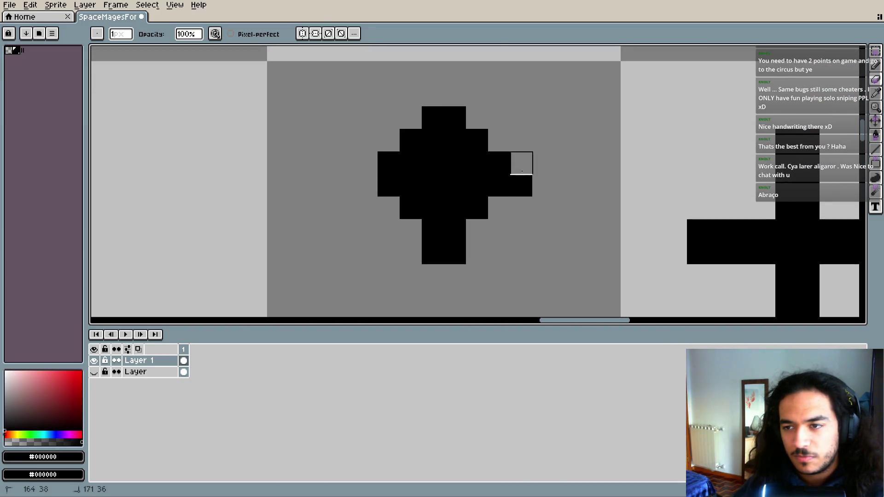
left_click_drag(433, 95, 387, 253)
scroll(364, 253, "down", 8)
scroll(364, 253, "up", 8)
key("ctrl+z")
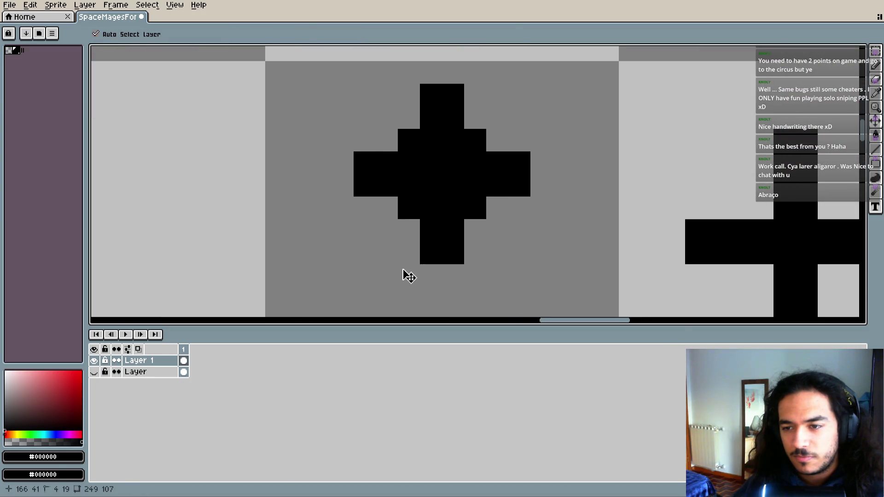
- Switch to a 1 px brush, select the asterisk by colour, and drag it downward
scroll(369, 227, "down", 3)
key("b")
key("minus")
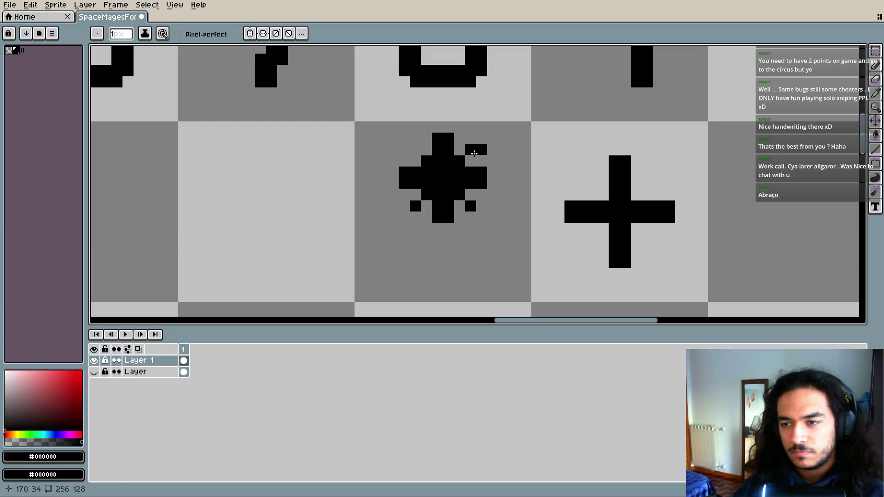
key("e")
scroll(482, 240, "down", 2)
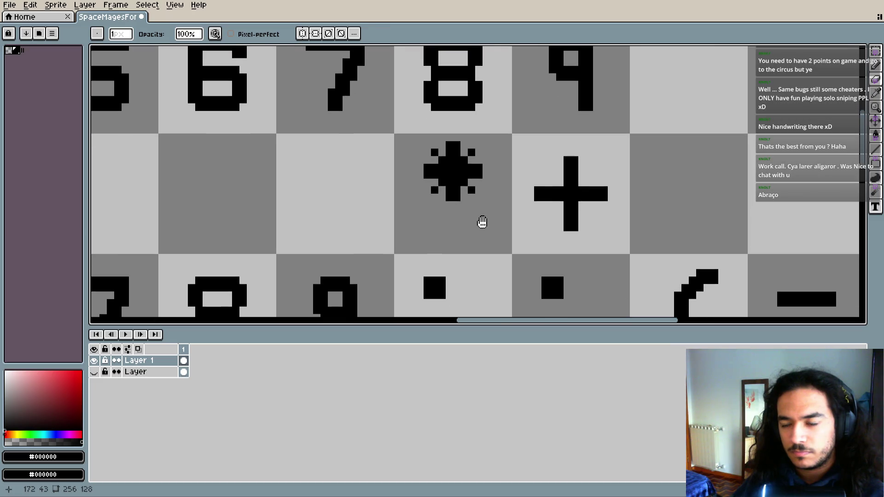
key("w")
left_click(453, 174)
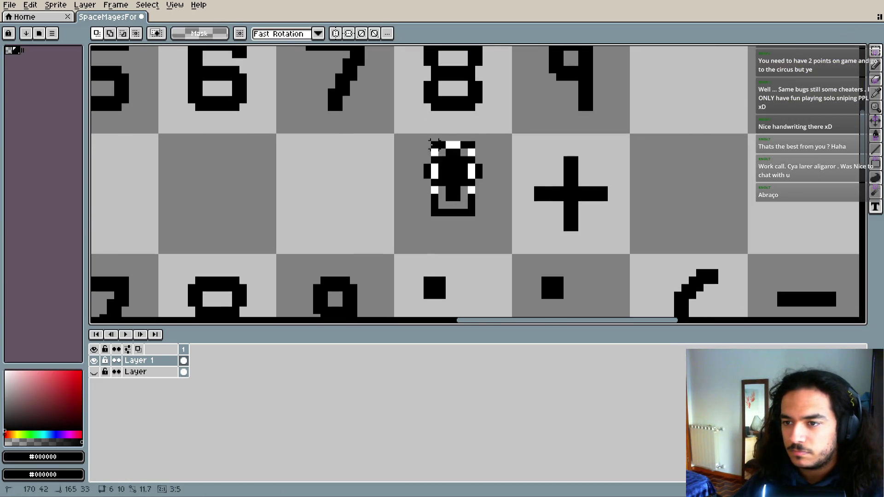
left_click_drag(454, 174, 454, 181)
key("ctrl+d")
- Reselect the asterisk, nudge it down one pixel, and compare with the reference layer
left_click(486, 182)
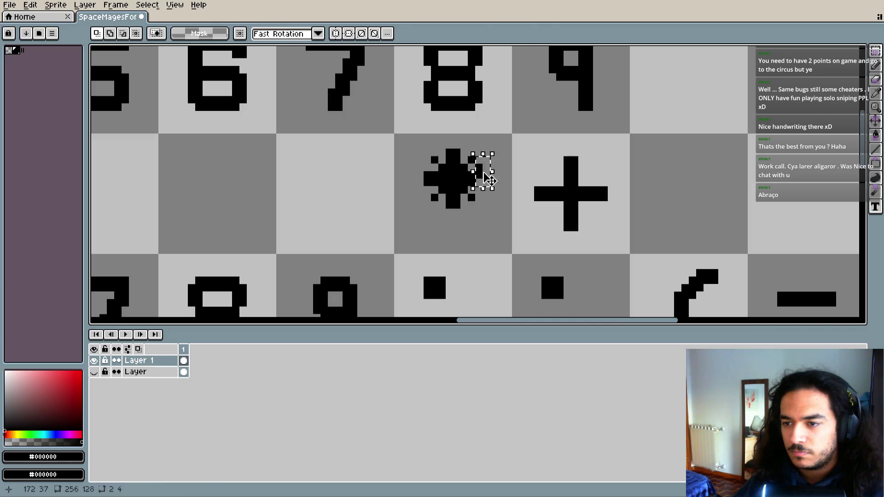
key("ctrl+d")
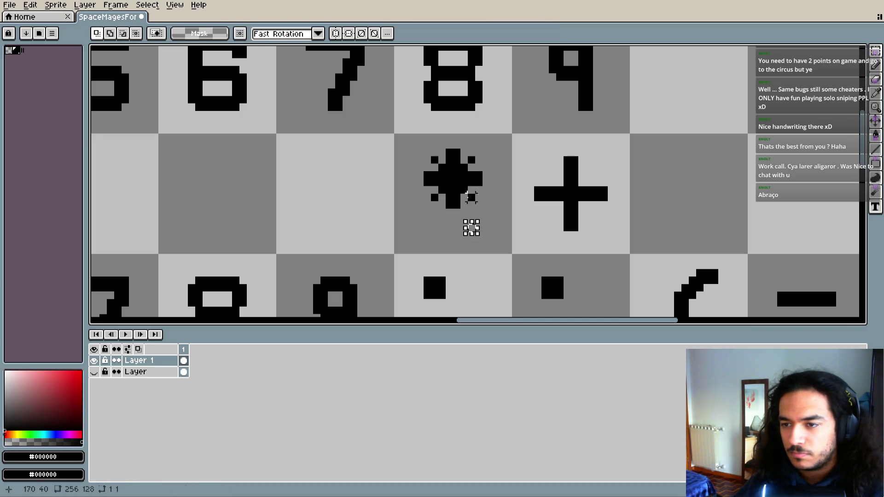
left_click_drag(421, 147, 500, 226)
key("Down")
key("ctrl+d")
scroll(515, 239, "left", 3)
scroll(438, 231, "down", 1)
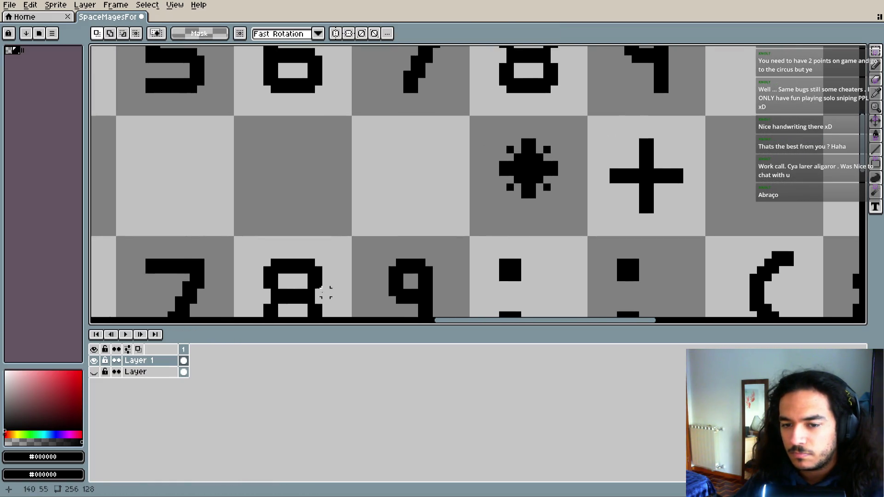
left_click(95, 373)
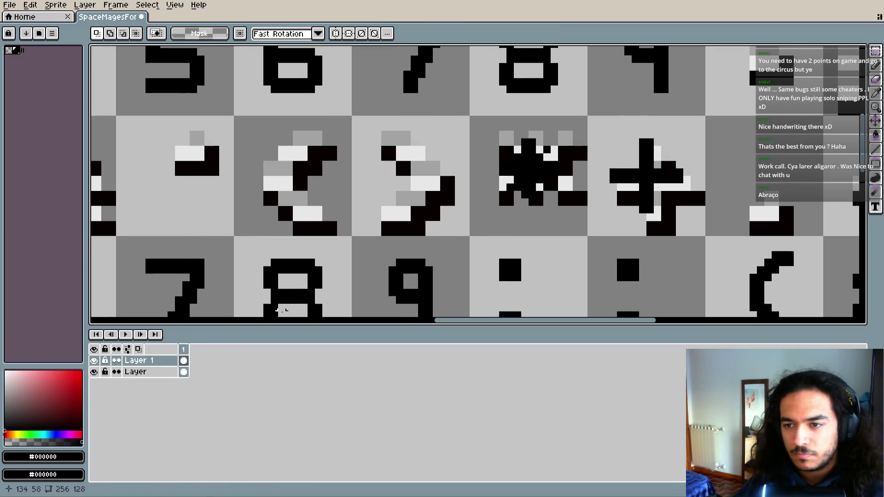
left_click(94, 377)
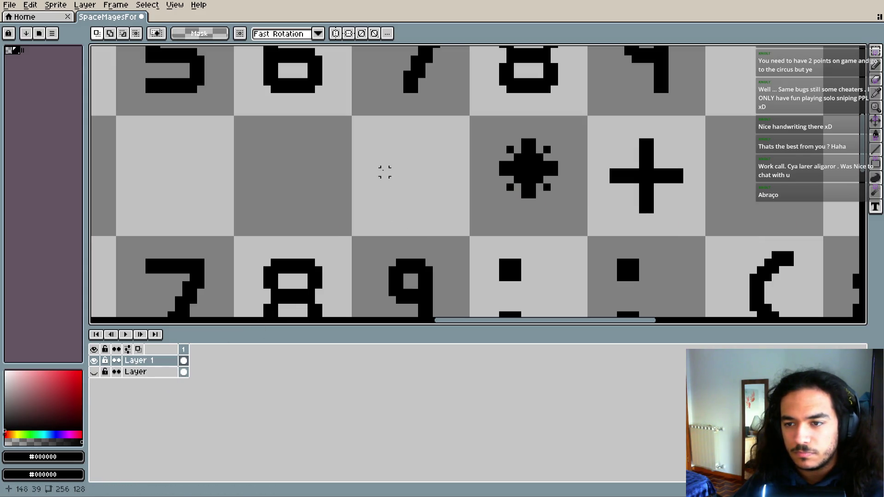
- Switch to a 2 px pencil and briefly show the reference layer to check the semicolon
key("b")
scroll(413, 165, "up", 5)
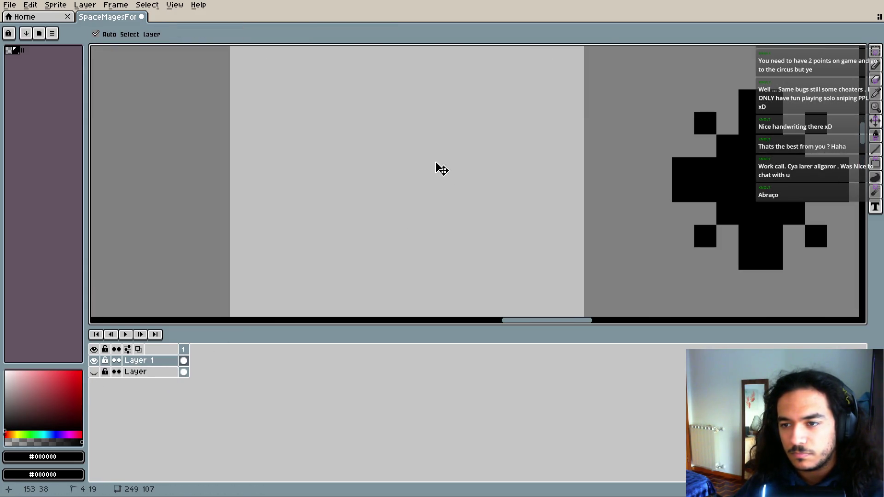
key("plus")
scroll(418, 189, "down", 1)
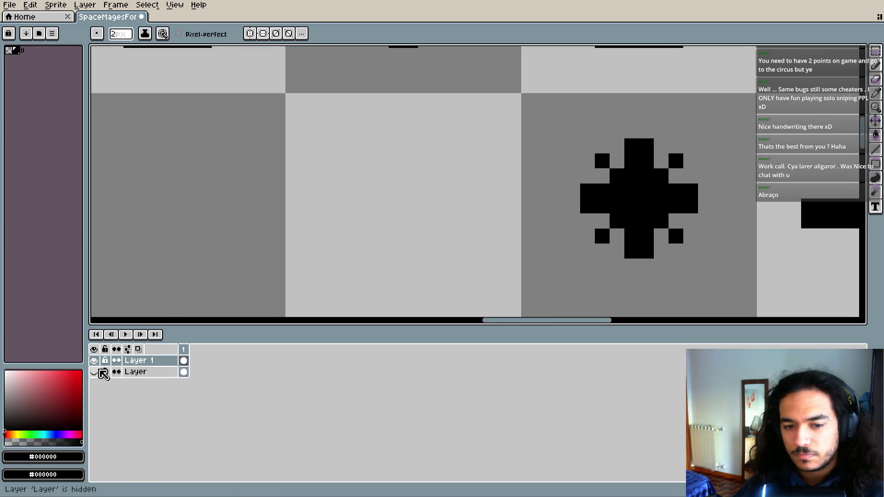
left_click(94, 372)
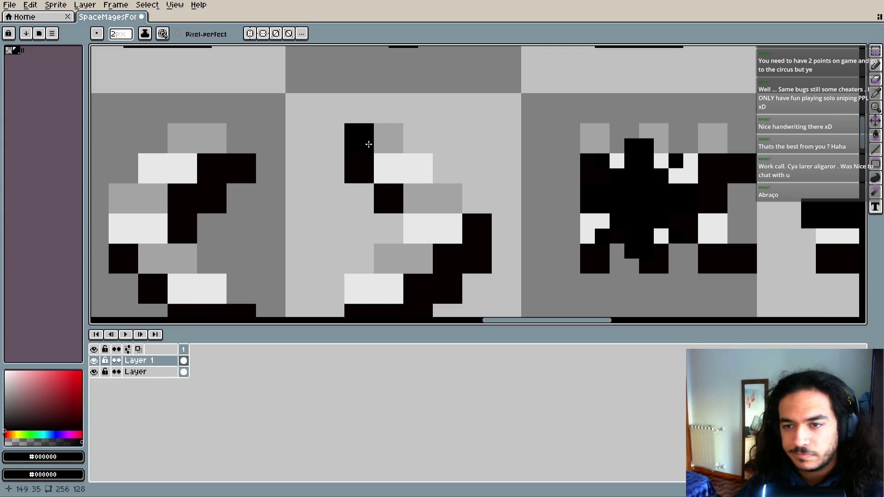
left_click(94, 371)
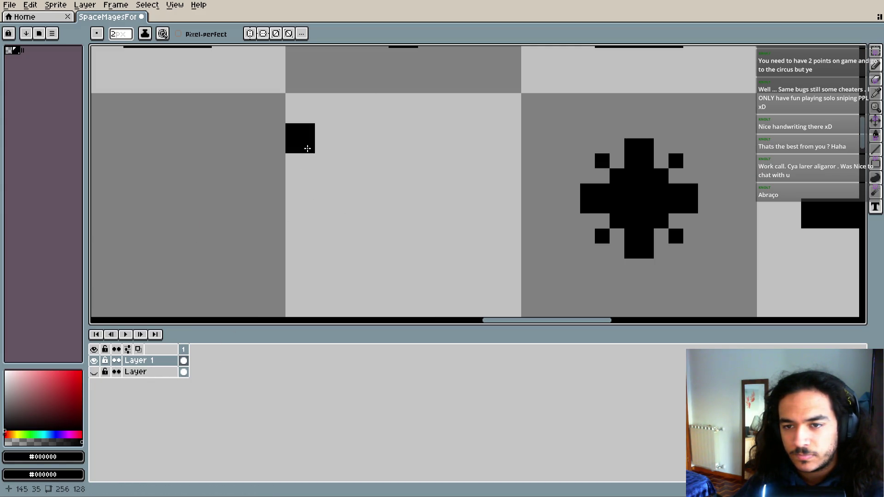
- Paint the semicolon's upper black block and erase the misplaced block and stray pixels
left_click(306, 110)
left_click(345, 153)
key("e")
left_click_drag(308, 100, 300, 115)
key("b")
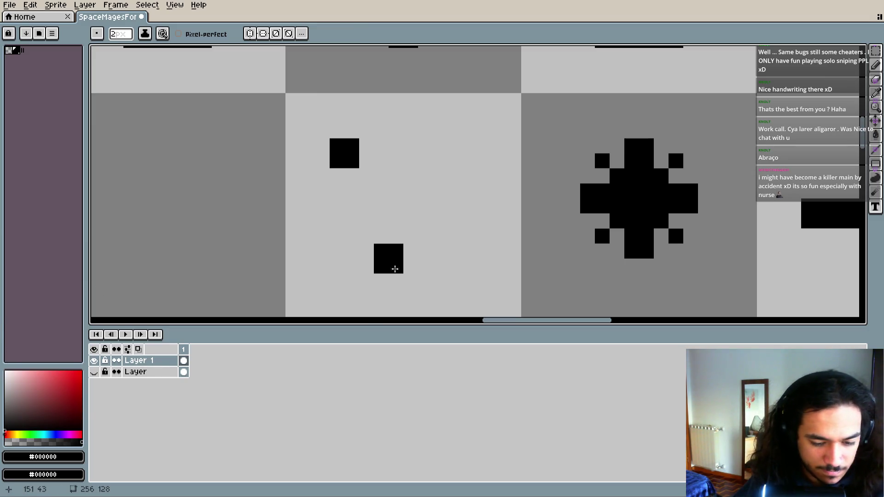
- Paint the semicolon's lower squares, erase the wrong one, and zoom out over the sheet
scroll(387, 253, "down", 1)
scroll(381, 241, "down", 3)
left_click(300, 248)
key("e")
left_click_drag(298, 237, 283, 237)
key("b")
left_click(378, 214)
left_click_drag(376, 223, 349, 259)
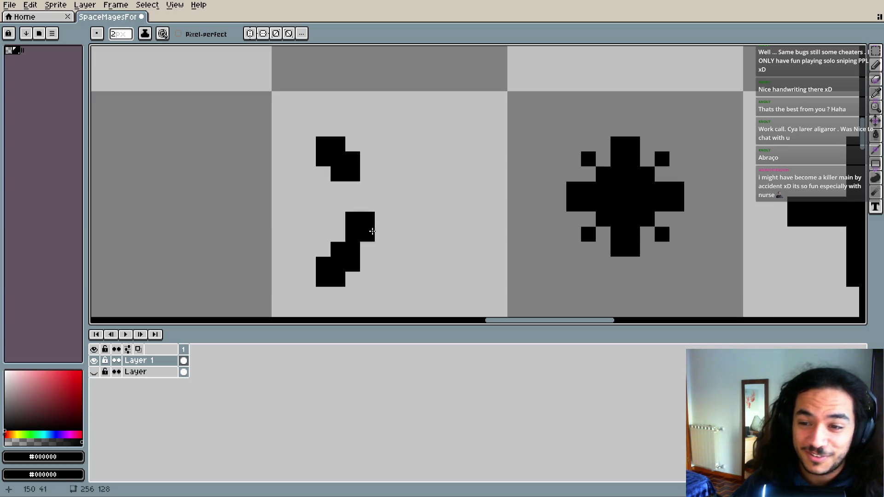
scroll(377, 221, "down", 5)
scroll(390, 212, "down", 4)
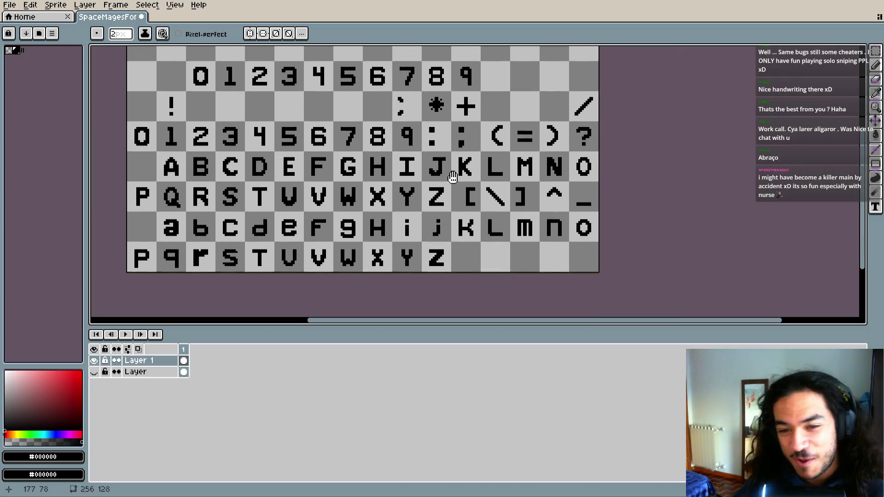
- Show the reference layer over the recentred sheet and marquee the 0–9 digit row
left_click_drag(462, 168, 442, 220)
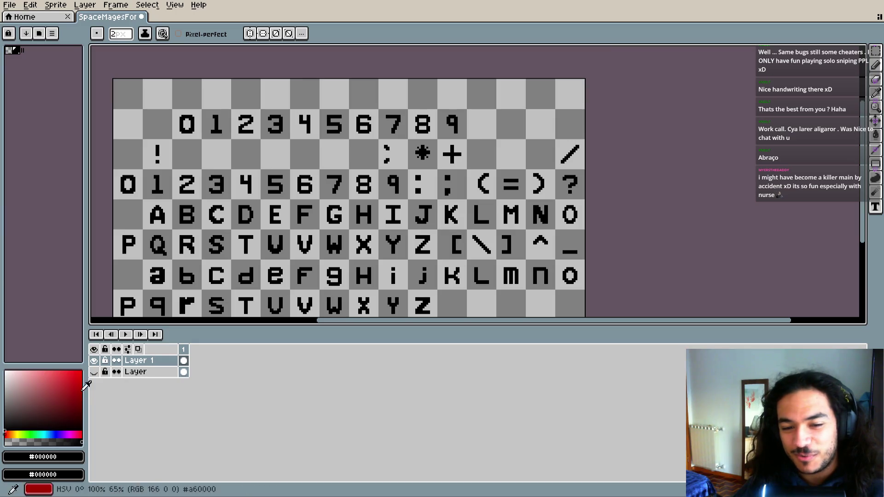
left_click(95, 372)
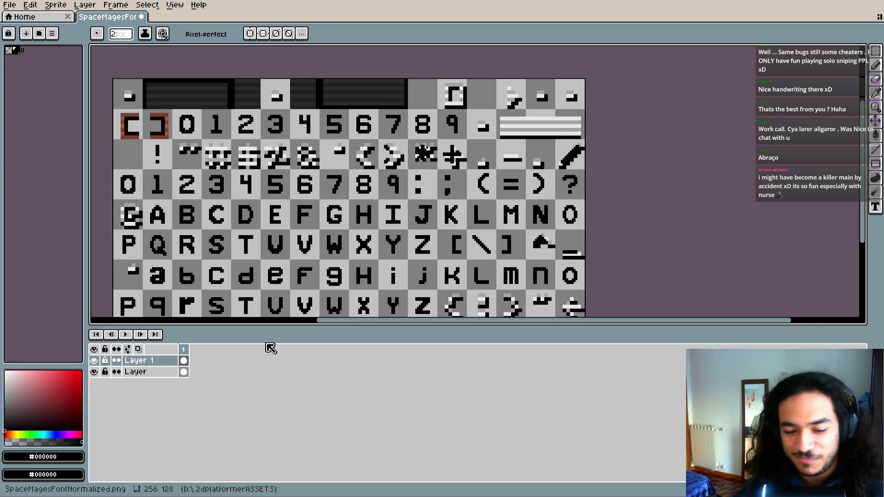
key("m")
left_click_drag(113, 168, 408, 202)
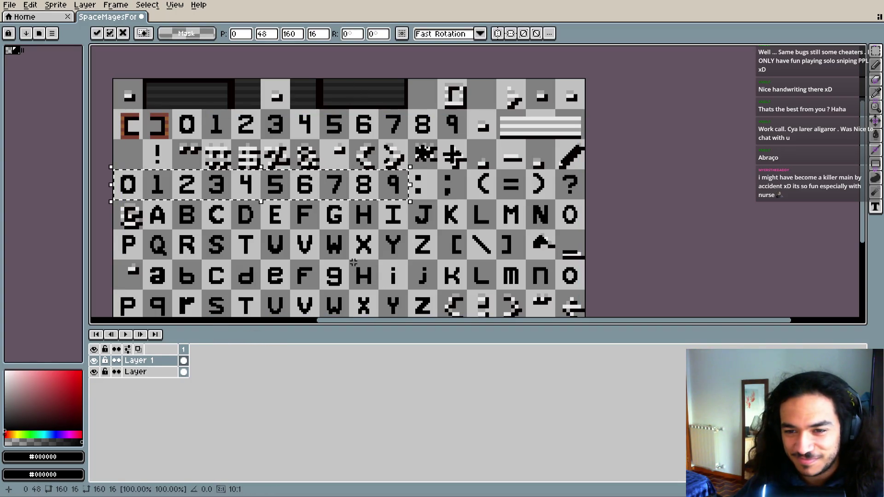
- Clear the digit-row selection with Ctrl+D, then undo and redo the deselection
key("Return")
key("ctrl+d")
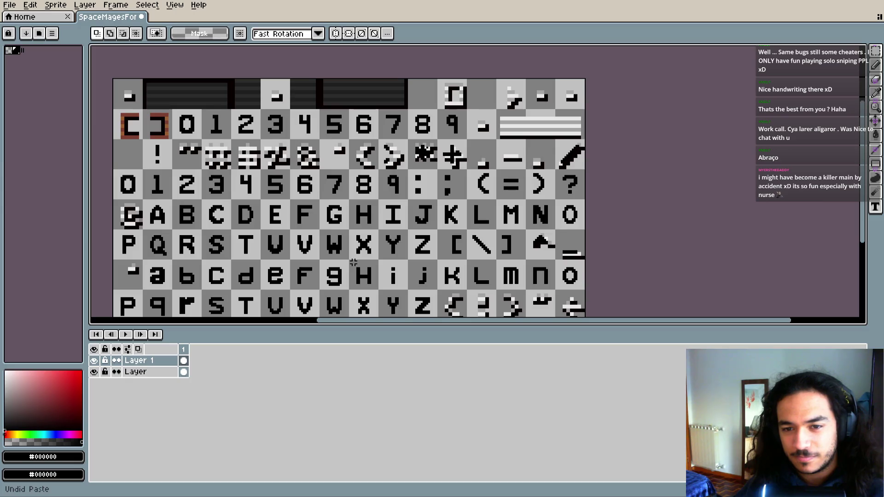
key("ctrl+z")
key("ctrl+y")
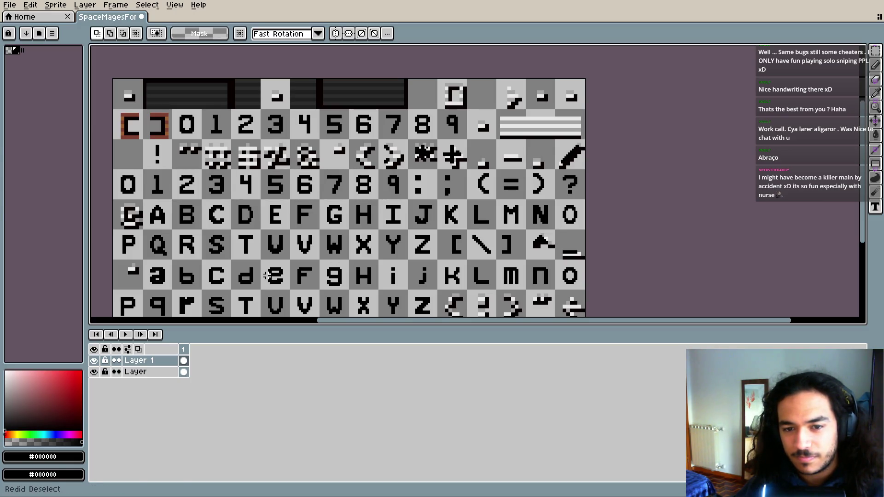
key("i")
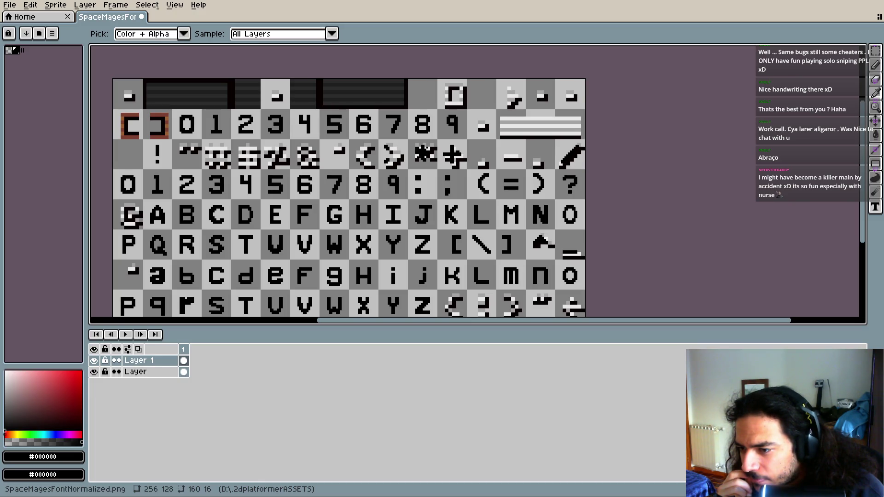
- Erase the semicolon's lower pixels while the reference layer is hidden
mouse_move(473, 216)
left_mouse_down()
mouse_move(480, 207)
mouse_move(527, 210)
left_mouse_up()
scroll(528, 210, "up", 3)
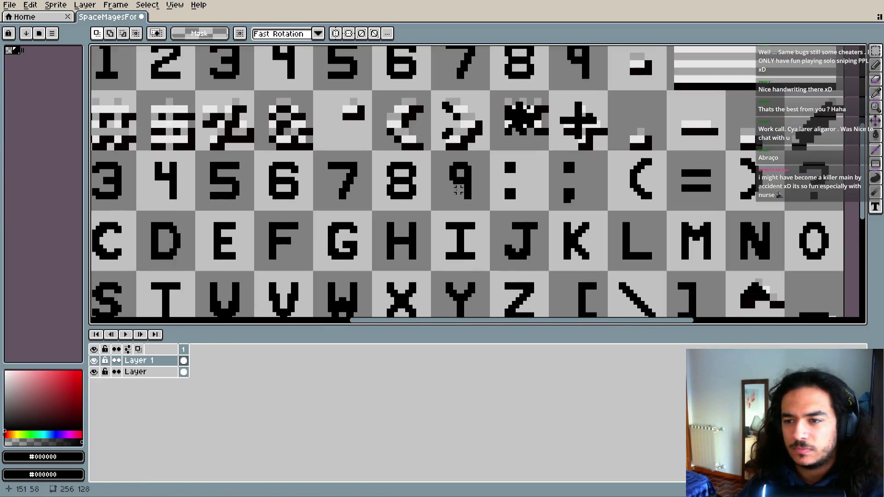
left_click_drag(399, 193, 455, 222)
left_click(94, 371)
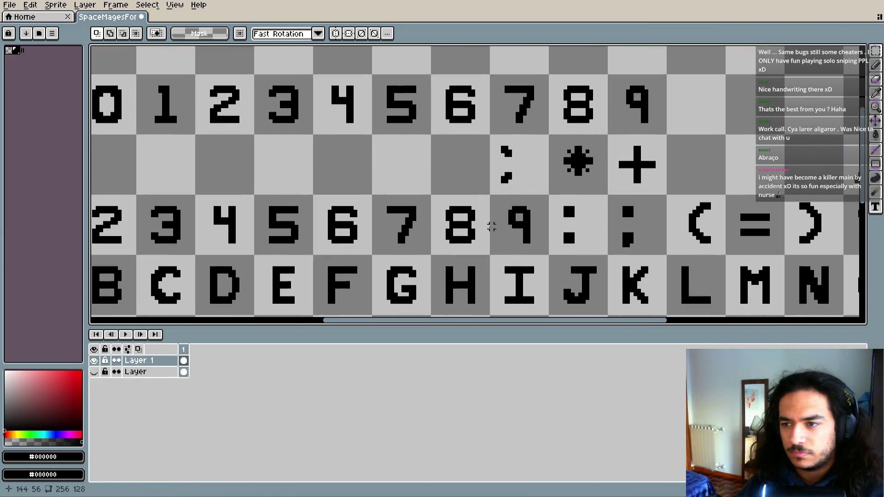
key("e")
left_click_drag(506, 179, 514, 171)
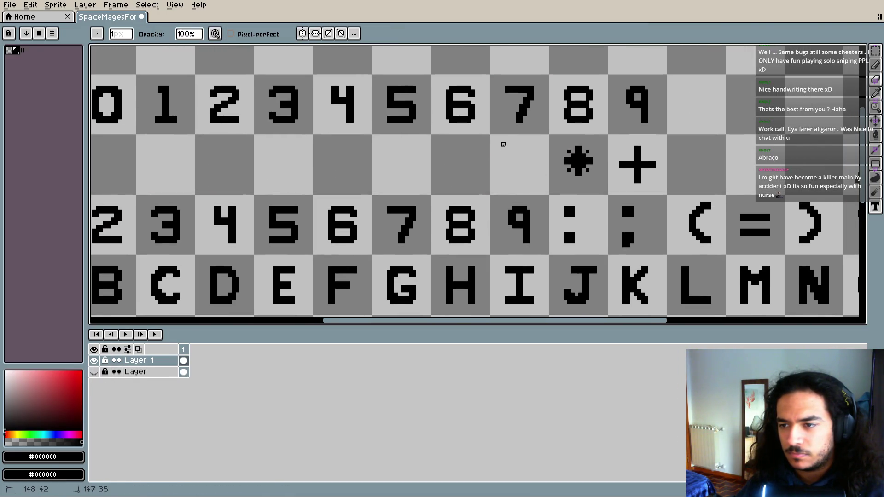
left_click(94, 371)
- Copy the 8 glyph into the empty cell below the 4 and commit it
mouse_move(361, 184)
left_mouse_down()
mouse_move(443, 183)
mouse_move(448, 207)
mouse_move(429, 244)
left_mouse_up()
scroll(438, 219, "up", 1)
scroll(439, 220, "up", 1)
left_click(93, 372)
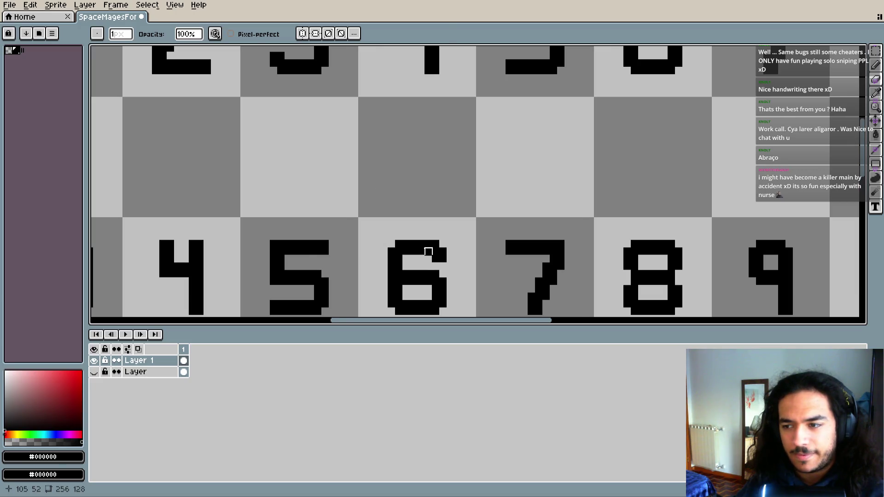
scroll(428, 251, "down", 1)
left_click(875, 51)
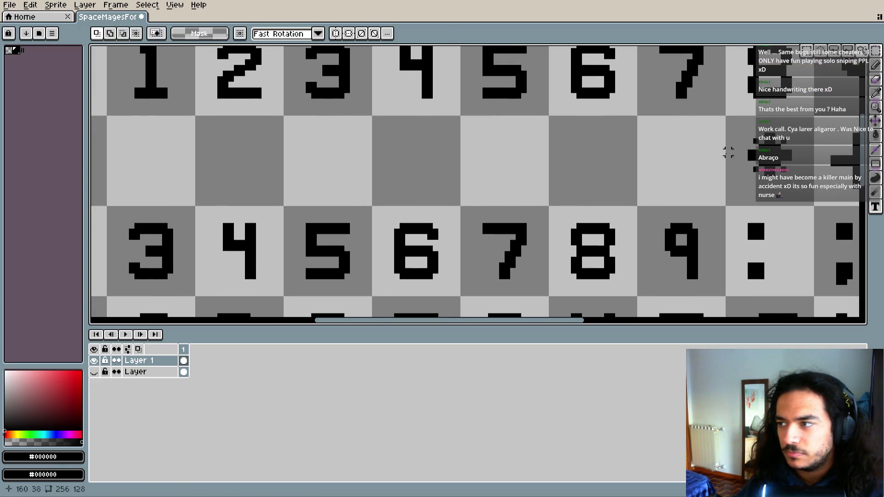
mouse_move(556, 208)
left_mouse_down()
mouse_move(636, 294)
mouse_move(442, 192)
left_mouse_up()
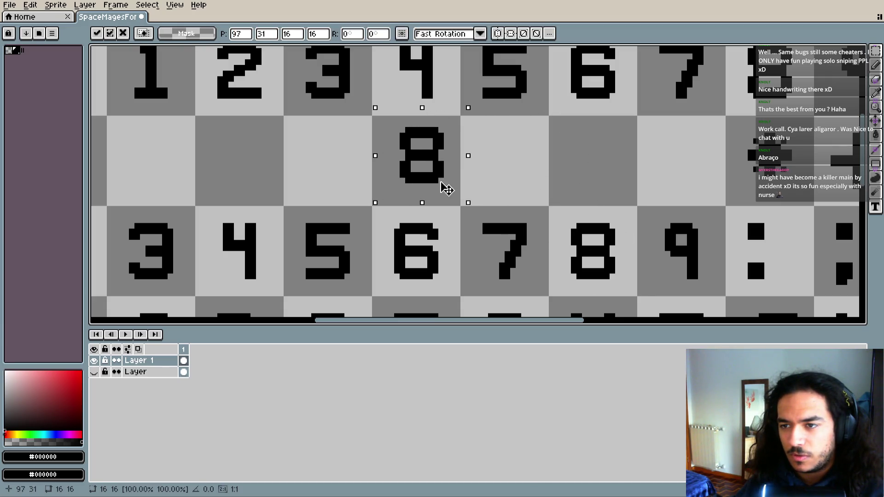
left_click(469, 184)
left_click(94, 372)
left_click(94, 372)
scroll(440, 173, "up", 2)
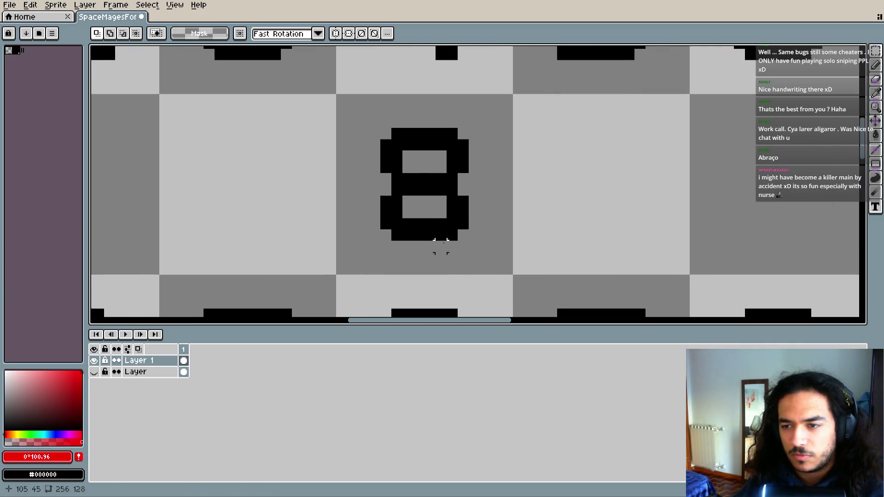
- Add black blocks to the copied 8 for an ampersand's right arm and bottom tail
key("b")
left_click(475, 208)
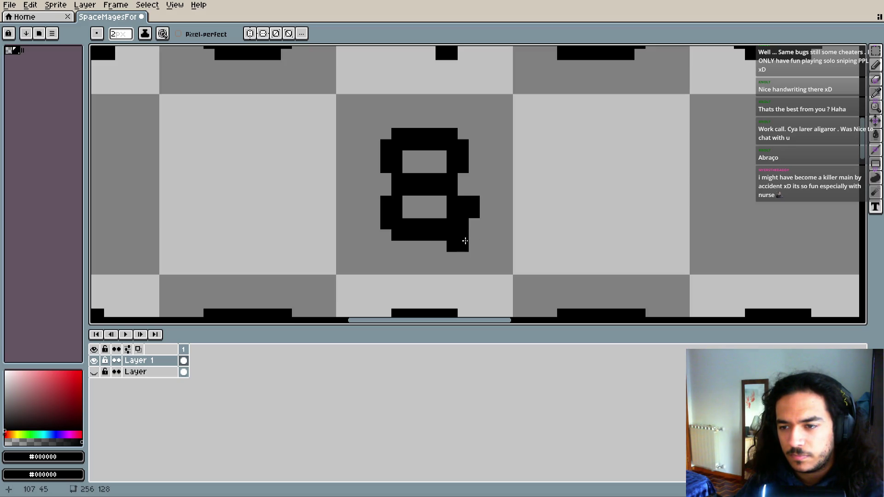
left_click(486, 207)
left_click(470, 252)
scroll(502, 237, "down", 2)
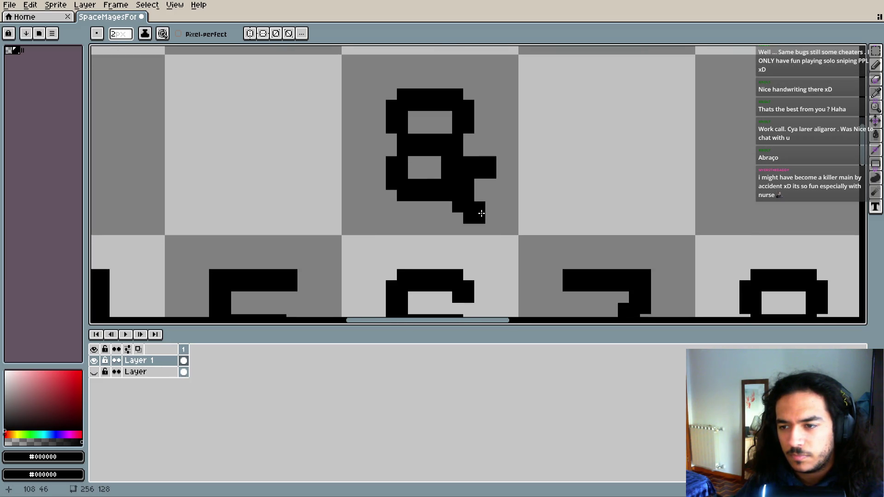
scroll(509, 229, "down", 1)
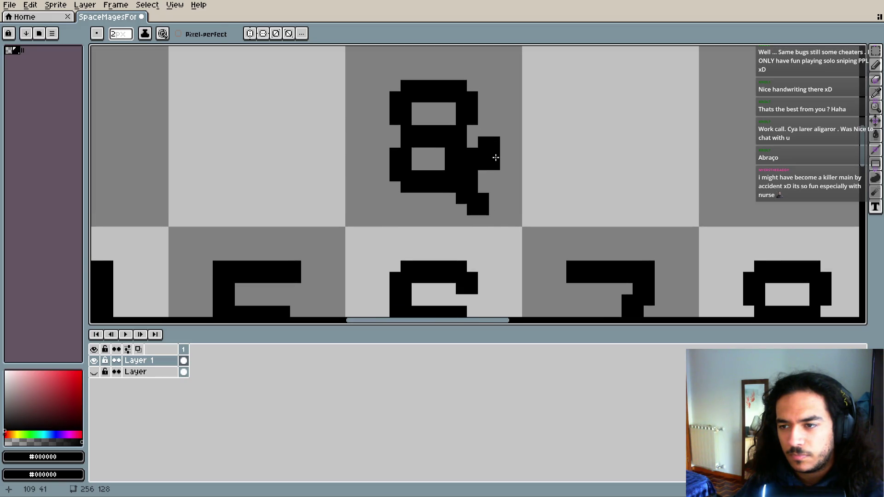
- Erase the trial ampersand strokes with a larger eraser and undo a stray pixel
key("b")
scroll(495, 188, "down", 1)
mouse_move(490, 207)
left_mouse_down()
mouse_move(474, 184)
mouse_move(489, 212)
left_mouse_up()
key("bracketright")
key("bracketright")
mouse_move(479, 147)
left_mouse_down()
mouse_move(438, 169)
mouse_move(484, 158)
mouse_move(477, 131)
left_mouse_up()
key("b")
scroll(495, 217, "down", 1)
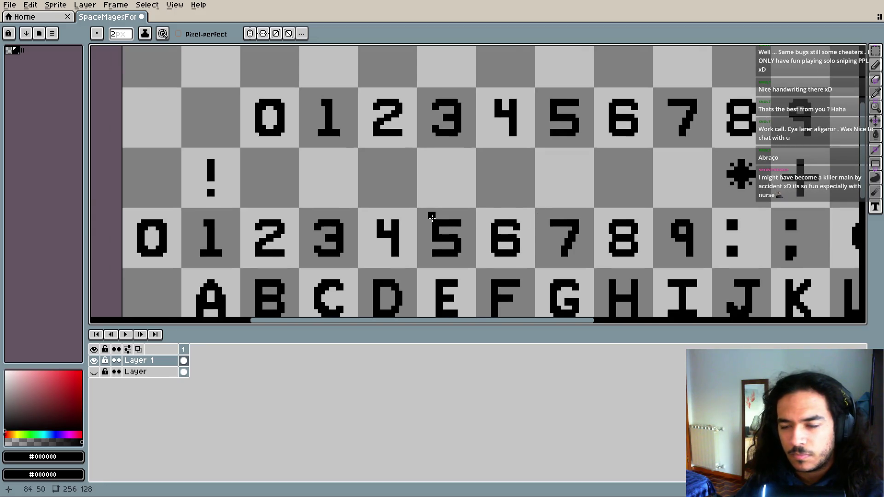
left_click(477, 190)
scroll(477, 204, "up", 2)
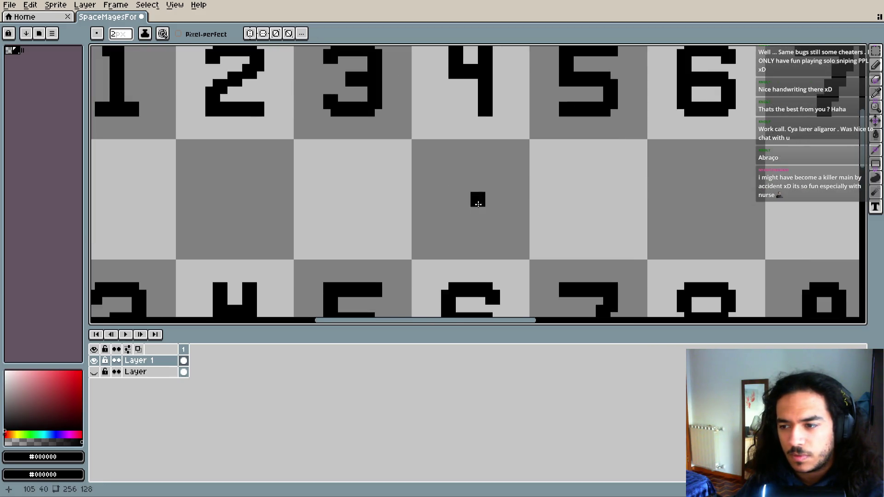
scroll(478, 204, "down", 1)
key("ctrl+z")
- Reselect the 8 glyph with the marquee and commit the copy in place
key("m")
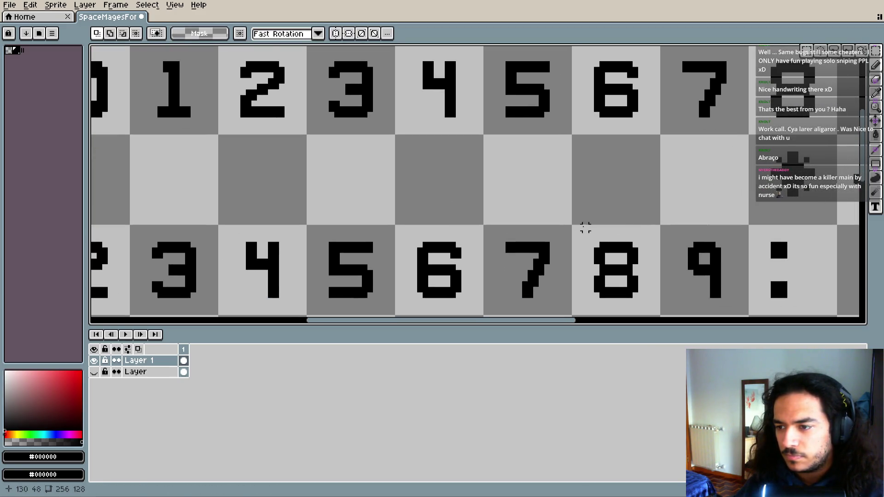
mouse_move(571, 224)
left_mouse_down()
mouse_move(661, 316)
mouse_move(579, 260)
mouse_move(454, 203)
left_mouse_up()
key("ctrl+d")
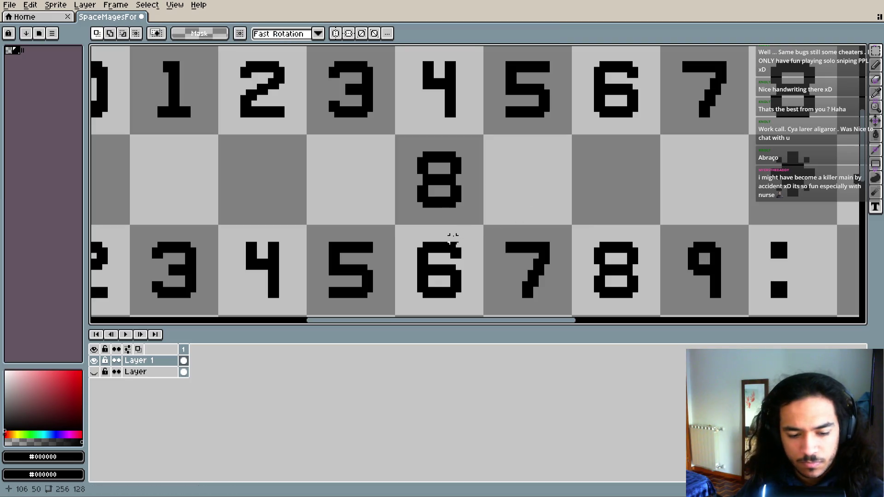
key("i")
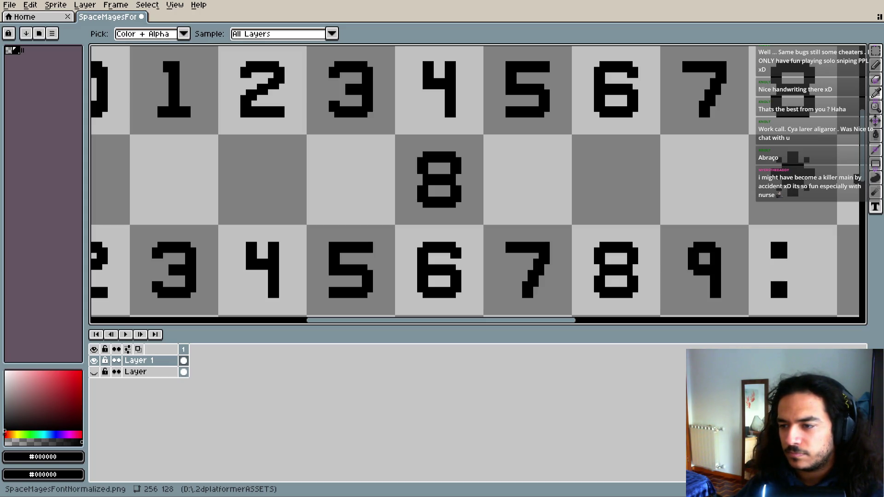
- Select the copied 8 tightly and shift it one pixel right, discarding the squeeze attempt
key("m")
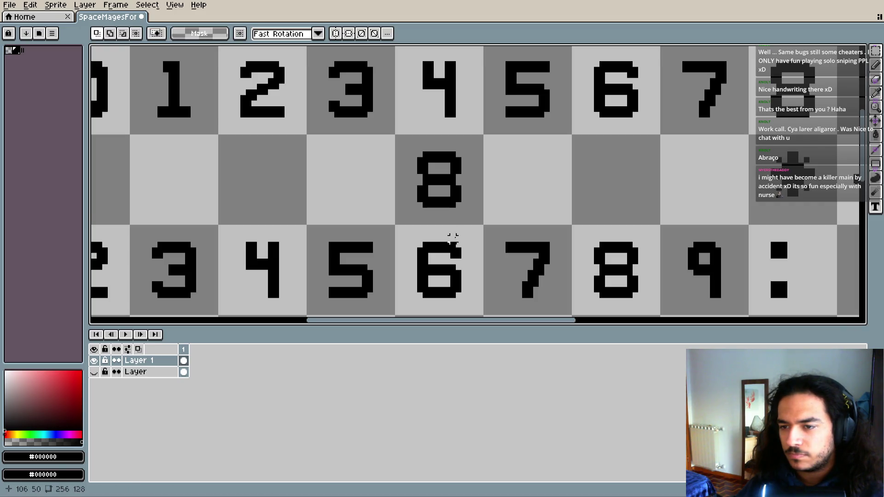
scroll(451, 230, "up", 1)
left_click_drag(392, 124, 508, 249)
left_click_drag(501, 192, 495, 192)
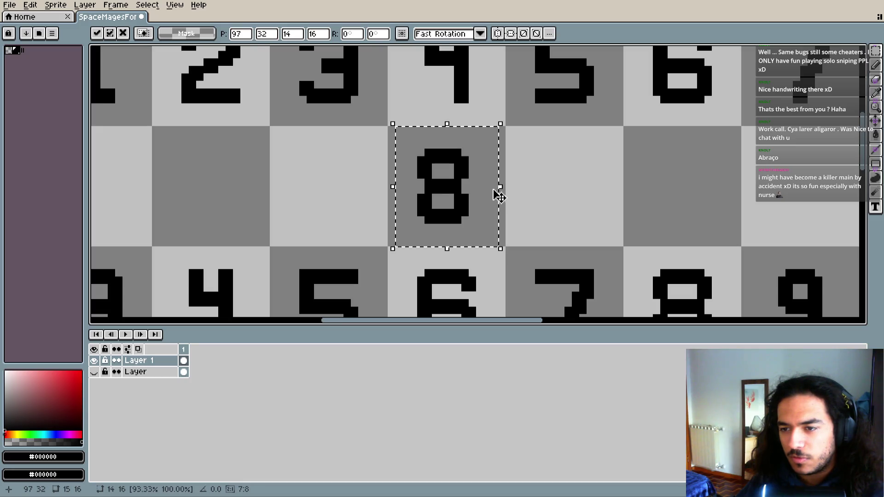
left_click_drag(391, 187, 401, 188)
key("Escape")
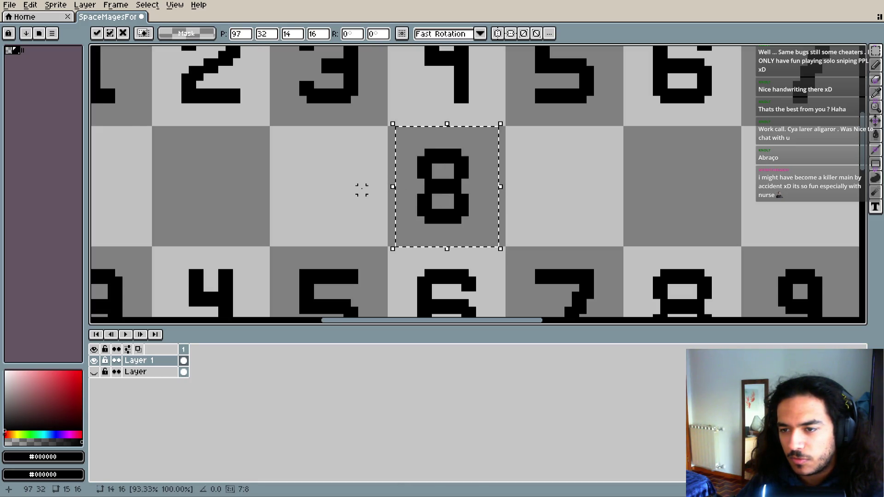
left_click_drag(400, 139, 449, 226)
left_click_drag(438, 191, 442, 191)
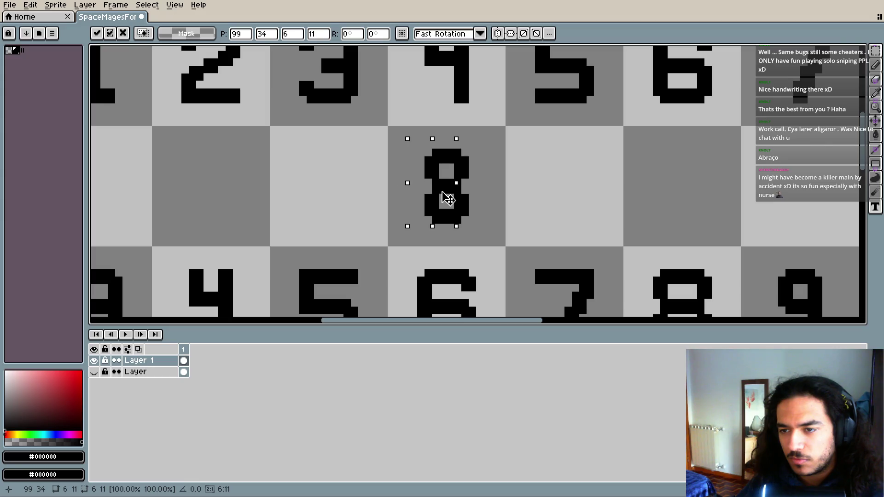
left_click(488, 209)
scroll(499, 213, "up", 3)
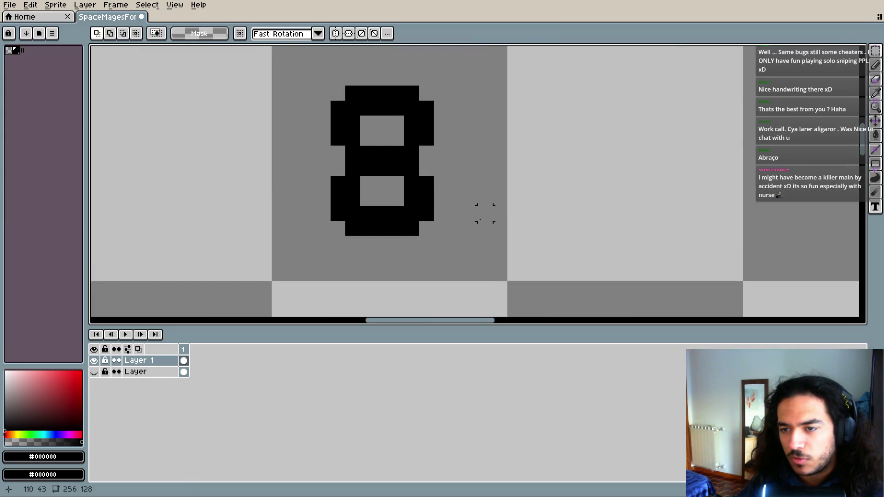
- Paint trial tail pixels below the 8 with a 1 px pencil, then undo them
key("b")
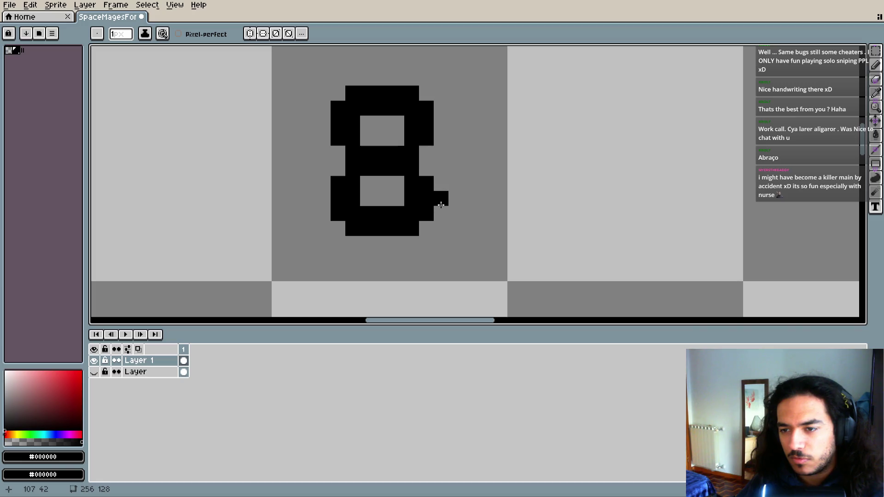
left_click_drag(440, 205, 417, 234)
left_click(412, 242)
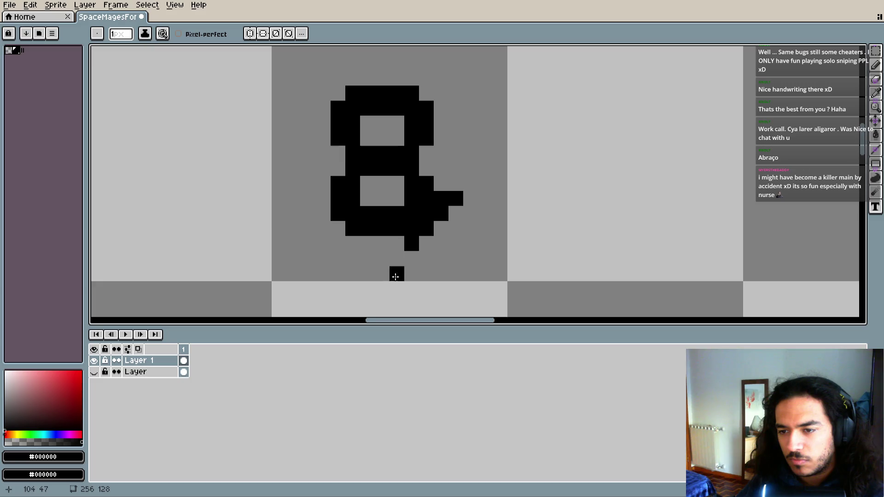
left_click_drag(399, 263, 411, 250)
left_click(423, 246)
scroll(487, 239, "down", 2)
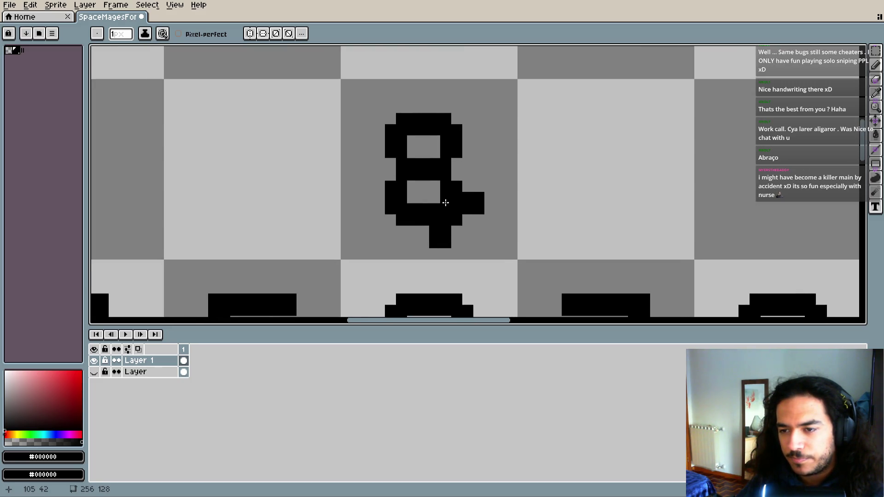
left_click(424, 184)
scroll(530, 244, "down", 1)
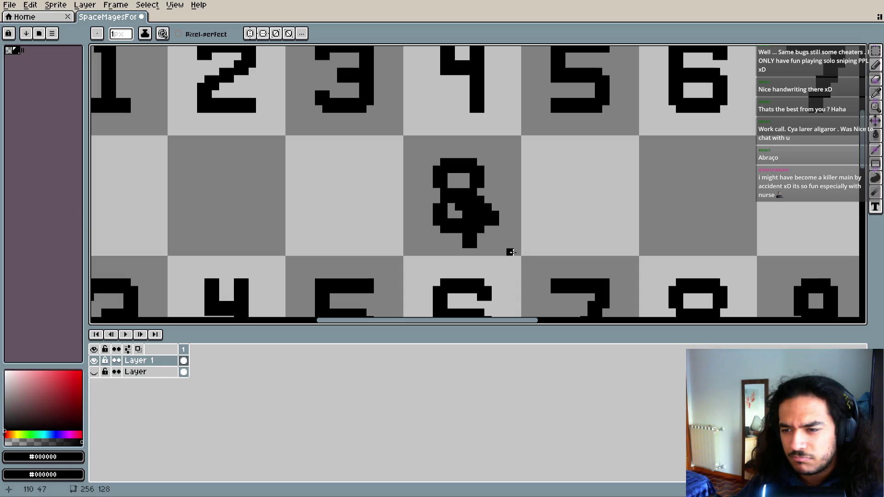
key("v")
key("ctrl+z")
key("ctrl+z")
key("ctrl+z")
key("ctrl+z")
key("ctrl+z")
key("b")
key("ctrl+d")
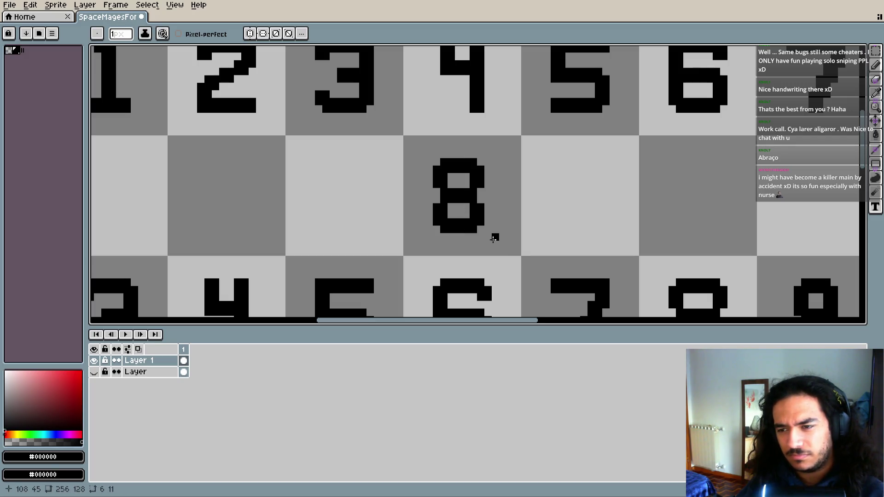
- Try extra pixels beside the 8 and at its bottom corner, undoing the misplaced ones
scroll(477, 227, "up", 1)
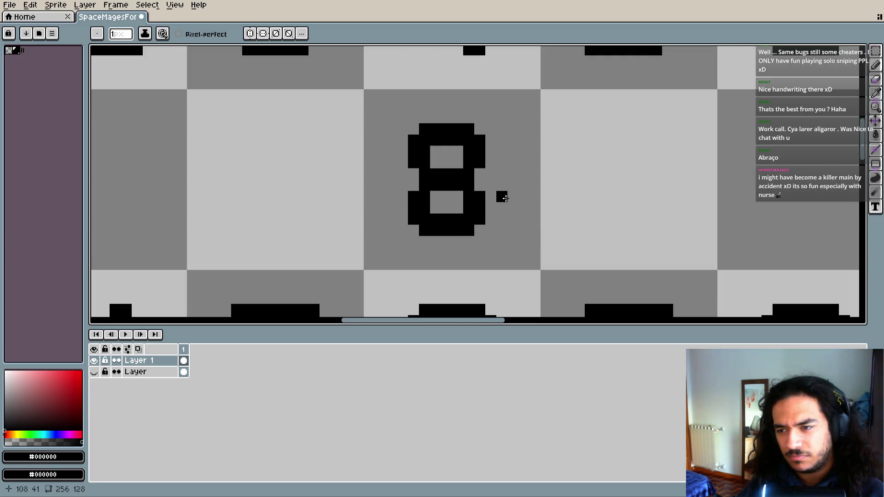
left_click(389, 198)
key("ctrl+z")
key("ctrl+z")
left_click(471, 230)
scroll(471, 229, "up", 1)
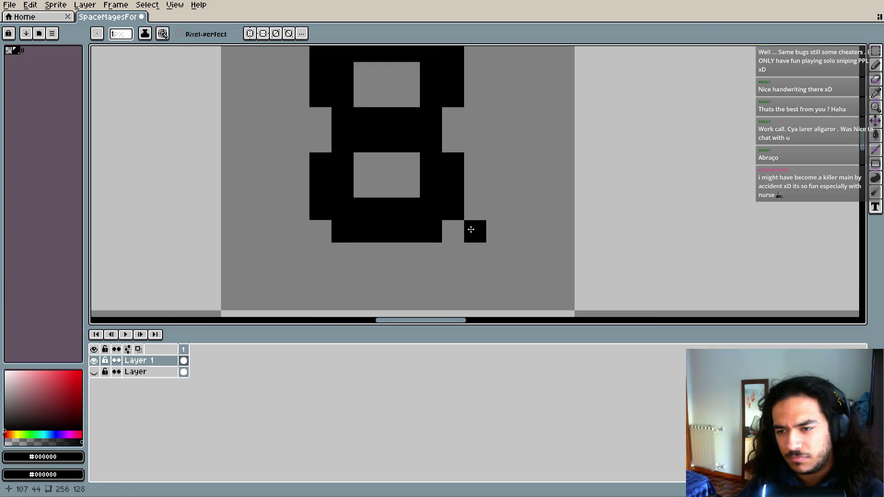
left_click_drag(471, 229, 468, 238)
key("ctrl+z")
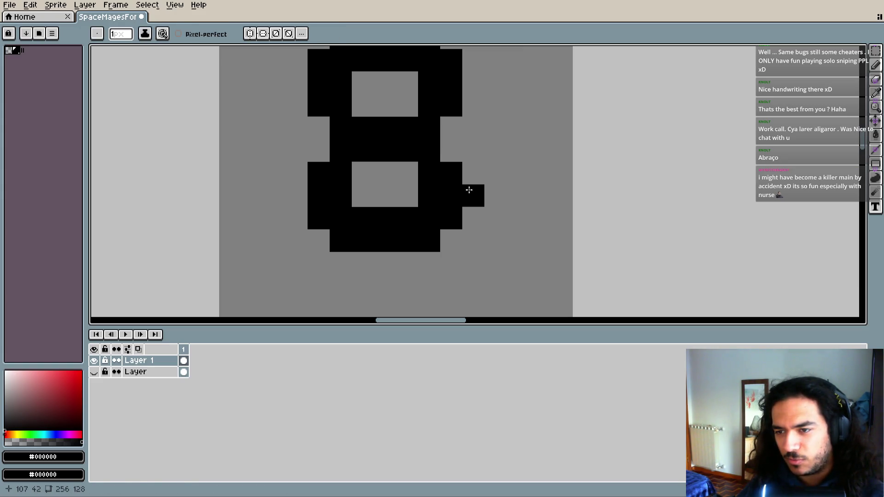
left_click(473, 175)
left_click(473, 241)
scroll(501, 246, "down", 2)
scroll(513, 253, "up", 2)
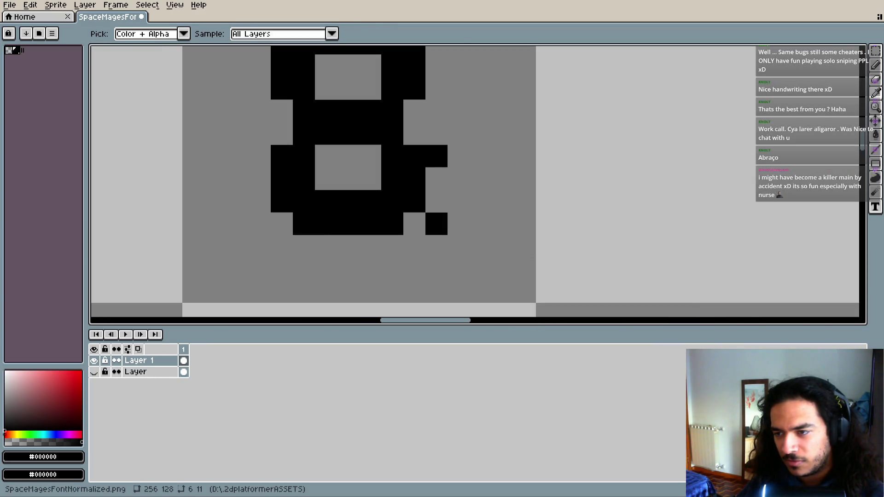
key("ctrl+z")
key("b")
- Draw the ampersand's right arm, lower pixels and tail stroke in black
left_click(459, 224)
left_click(436, 200)
left_click_drag(436, 134, 459, 134)
scroll(505, 214, "down", 1)
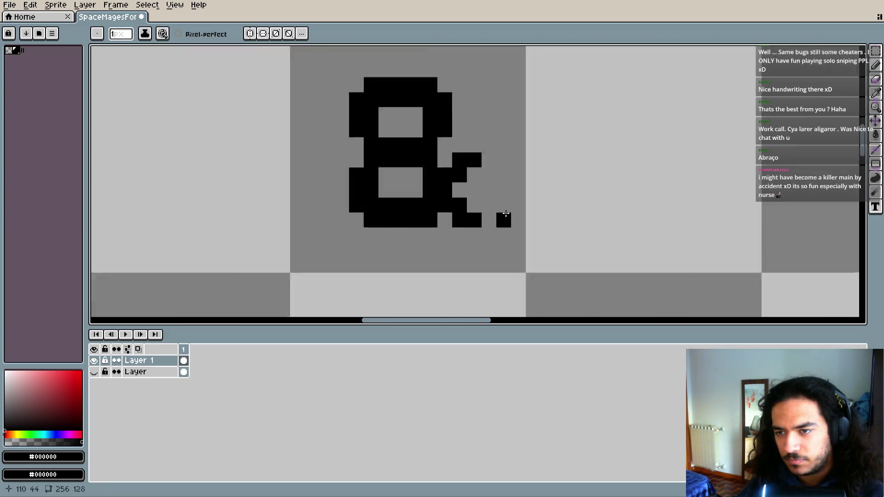
scroll(505, 215, "down", 3)
key("i")
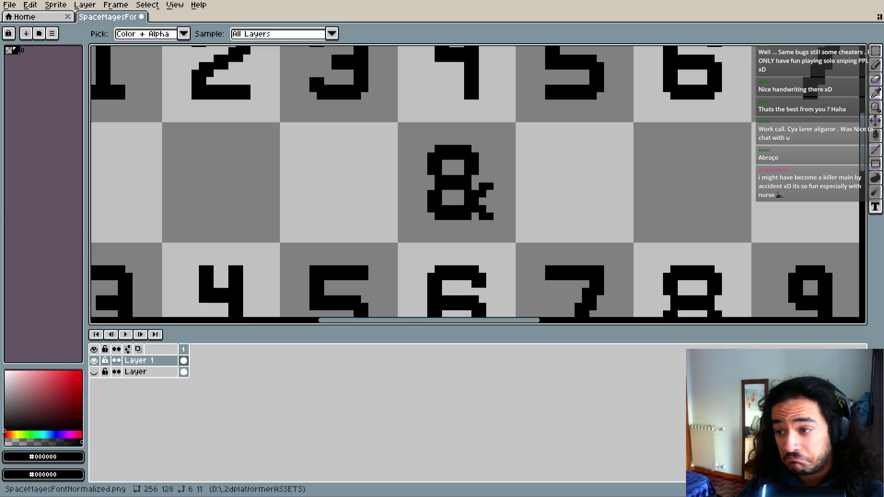
key("b")
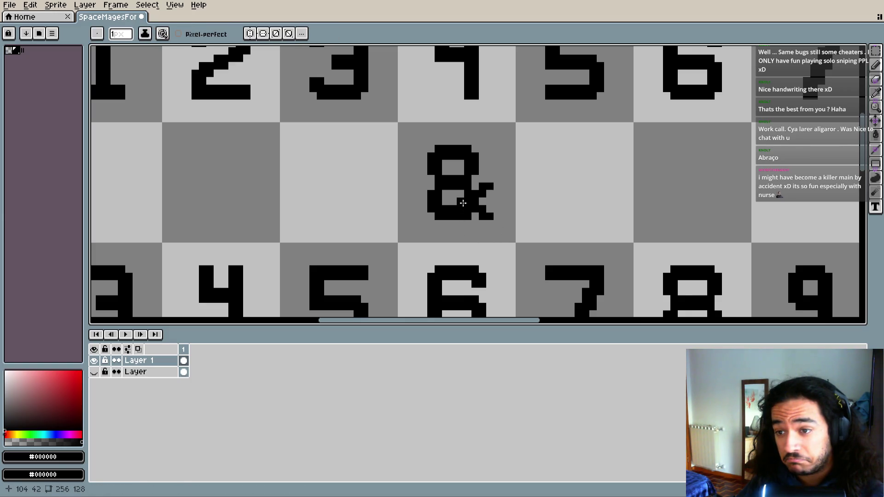
scroll(482, 246, "down", 2)
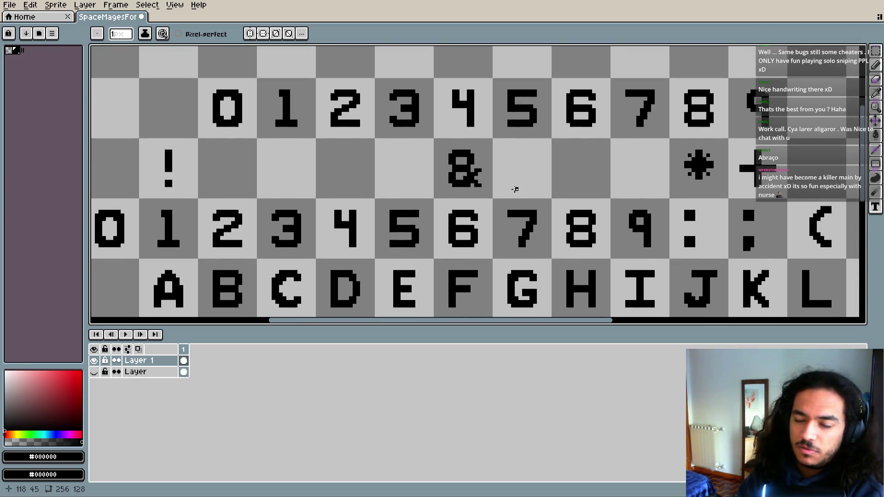
key("i")
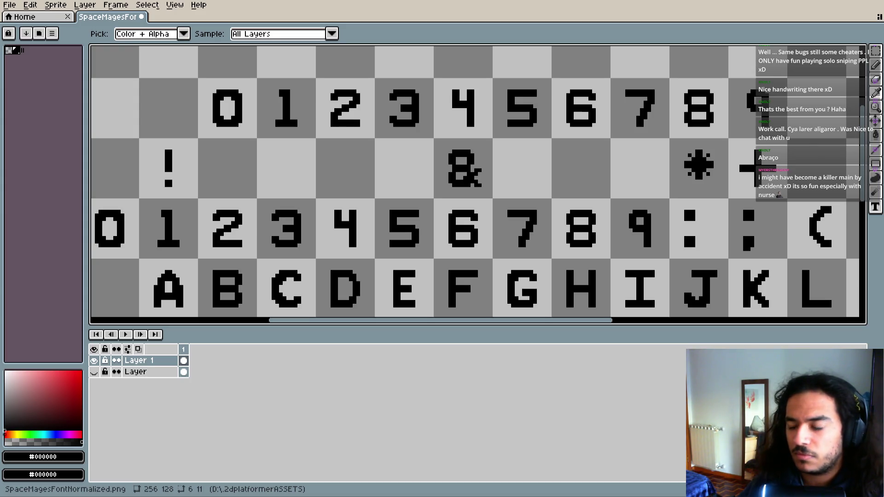
key("b")
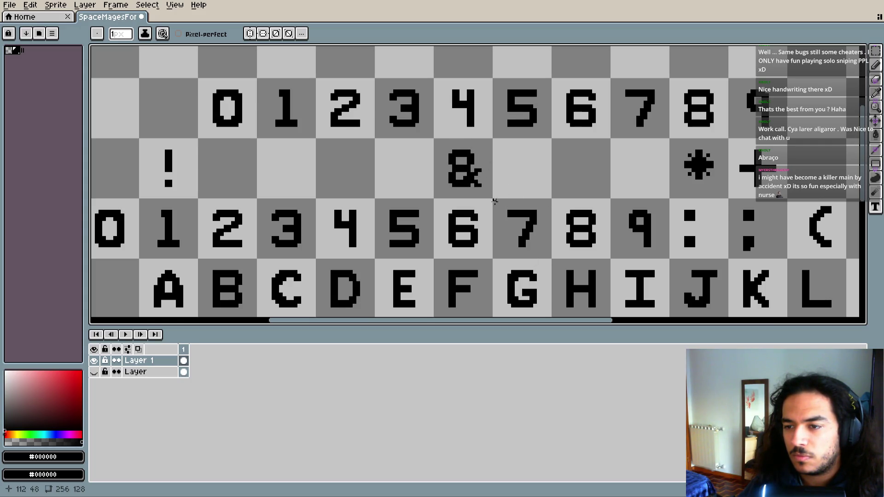
key("i")
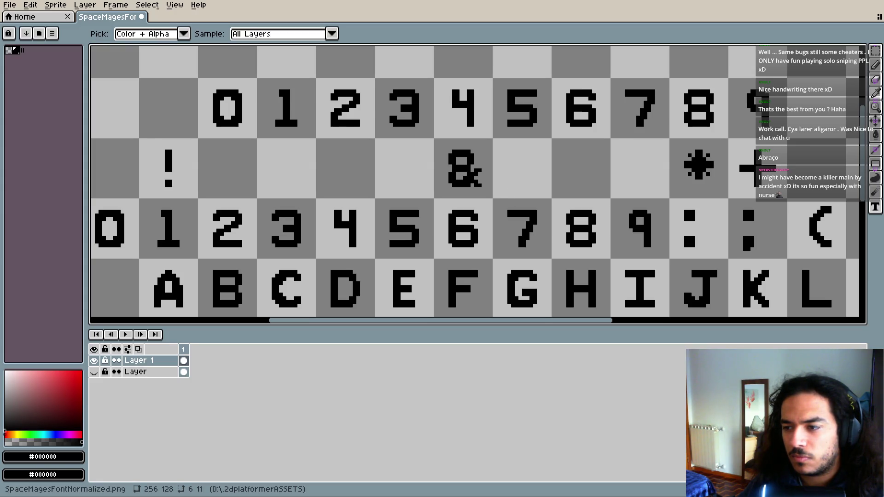
key("b")
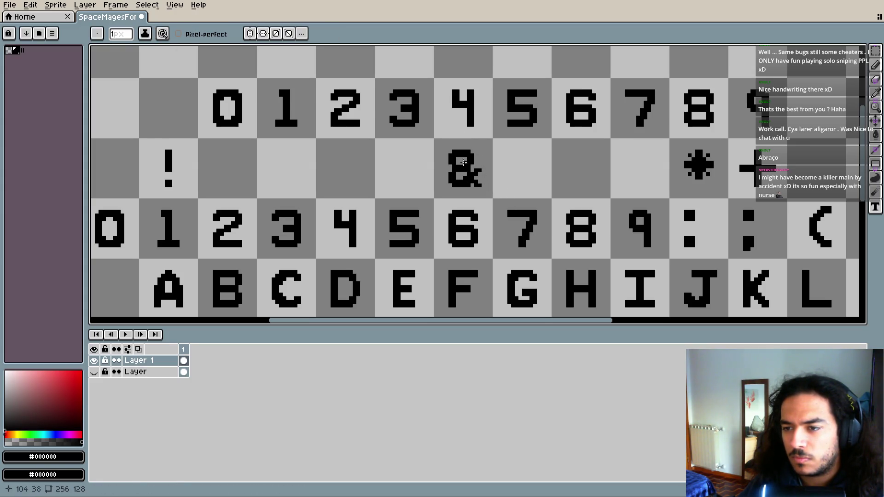
key("i")
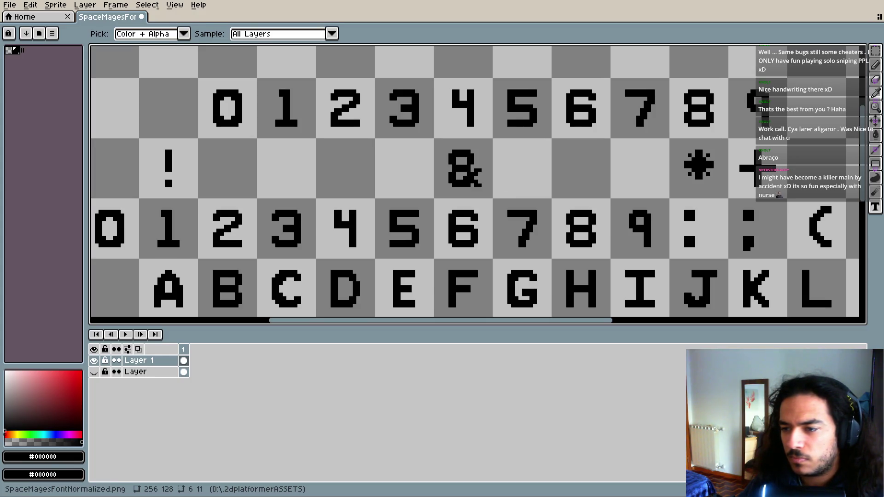
key("b")
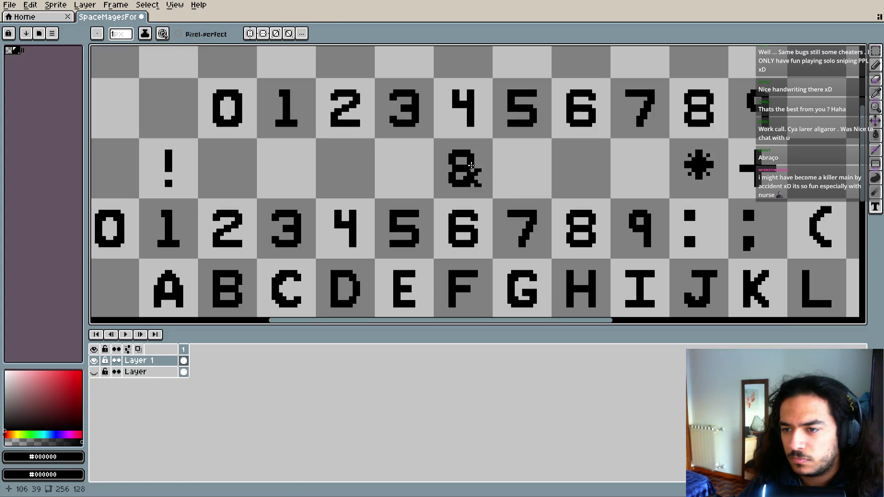
scroll(469, 166, "up", 1)
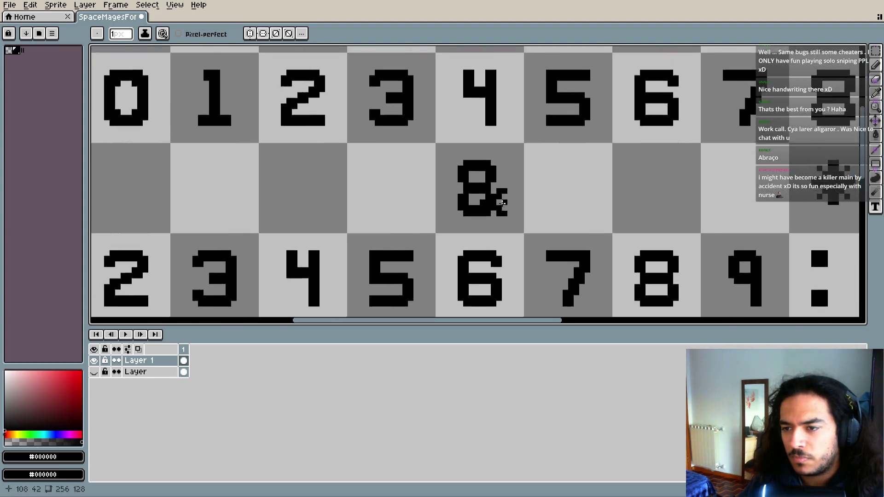
scroll(461, 170, "up", 3)
- Fix the pixels around the ampersand's lower hole, then zoom out and show the reference layer
key("e")
left_click(457, 208)
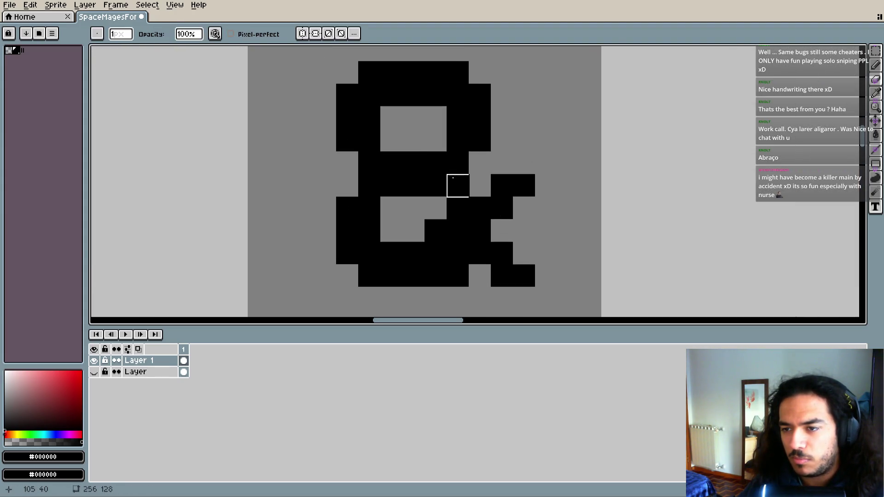
key("v")
key("b")
left_click(438, 208)
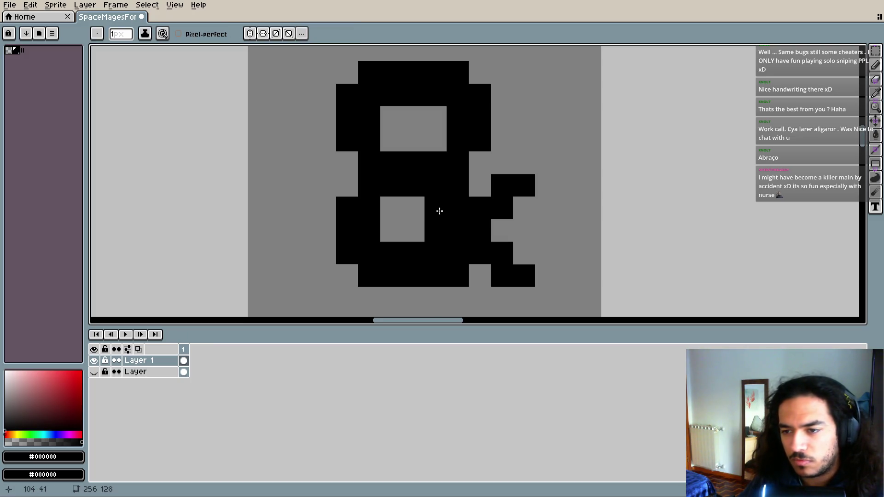
key("e")
left_click(436, 230)
scroll(413, 275, "down", 1)
scroll(492, 274, "down", 2)
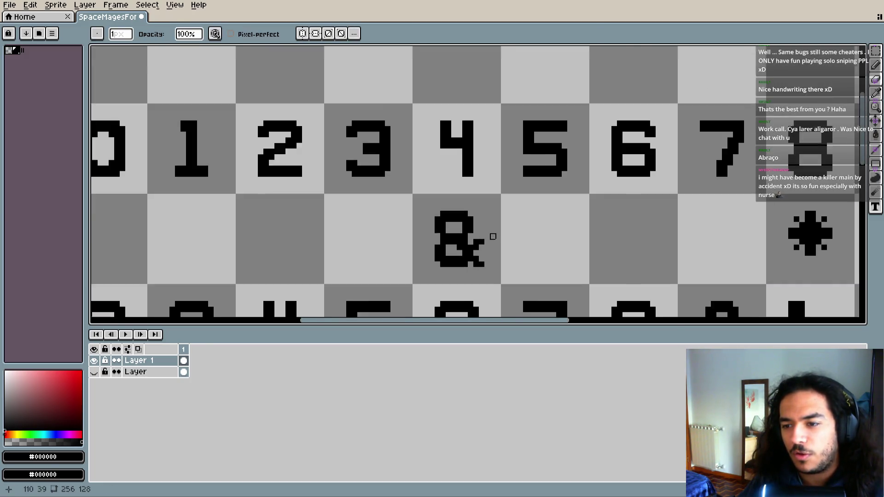
scroll(492, 230, "down", 1)
scroll(485, 227, "down", 2)
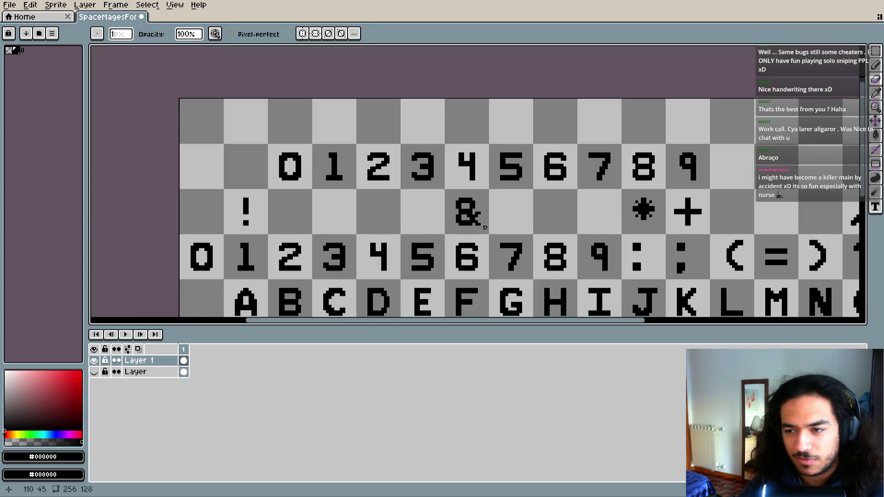
left_click_drag(455, 230, 462, 220)
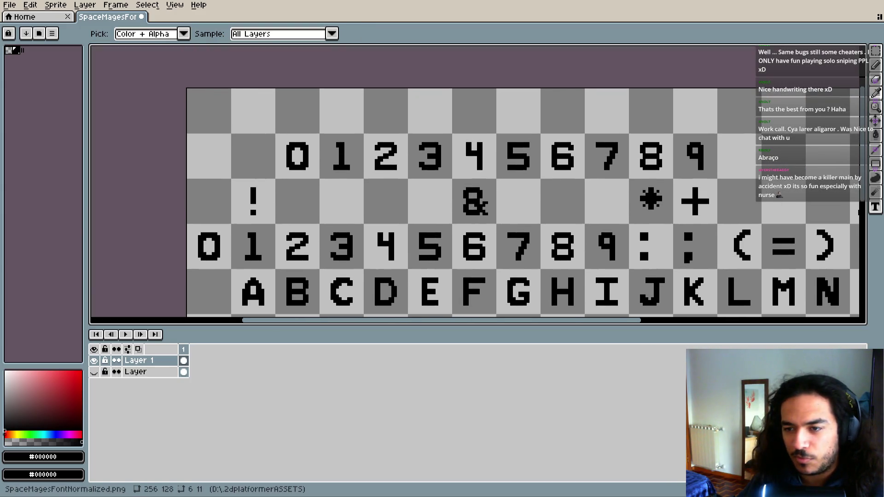
left_click(93, 372)
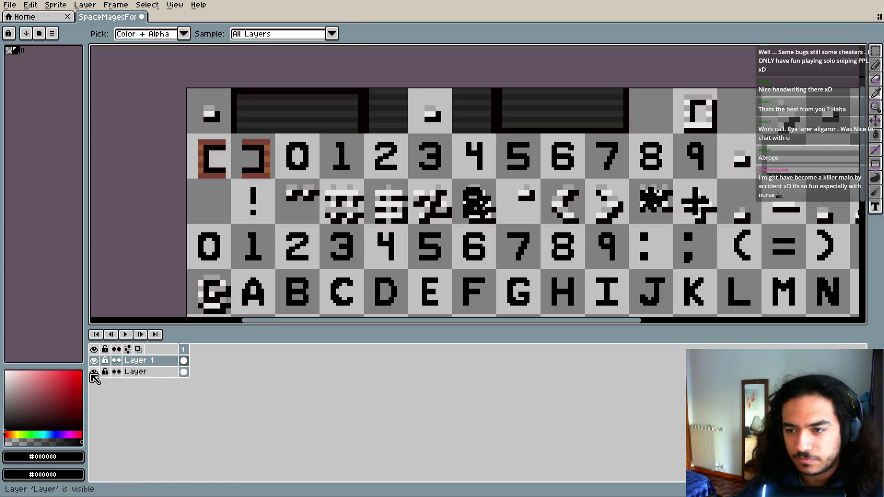
- Hide the reference layer again
left_click(94, 372)
scroll(326, 251, "up", 2)
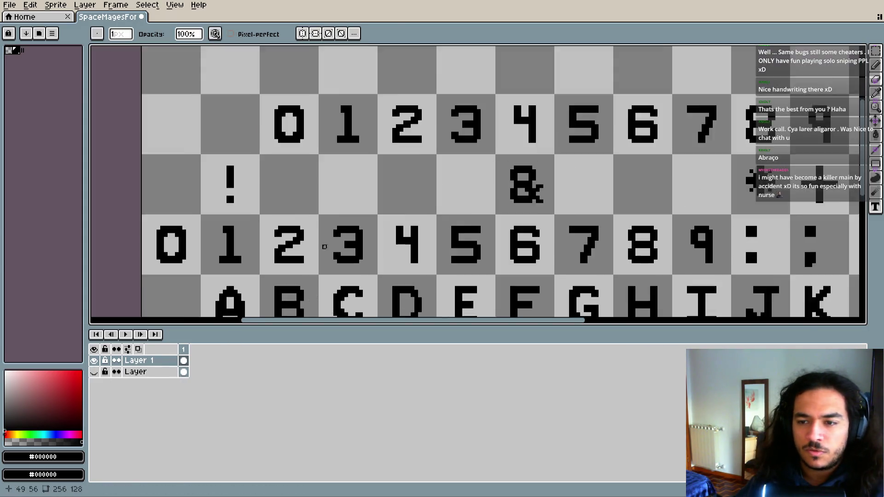
scroll(341, 188, "up", 1)
scroll(382, 157, "down", 3)
scroll(509, 173, "down", 3)
scroll(509, 174, "up", 5)
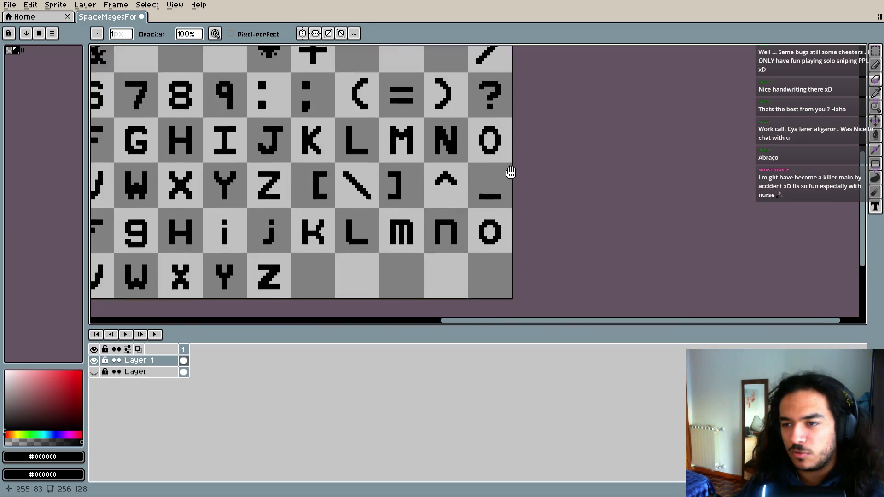
scroll(566, 144, "up", 2)
- Copy the slash glyph and paste it into the empty cell left of the &
left_click(875, 56)
mouse_move(483, 127)
left_mouse_down()
mouse_move(522, 167)
mouse_move(801, 187)
mouse_move(376, 186)
left_mouse_up()
key("ctrl+t")
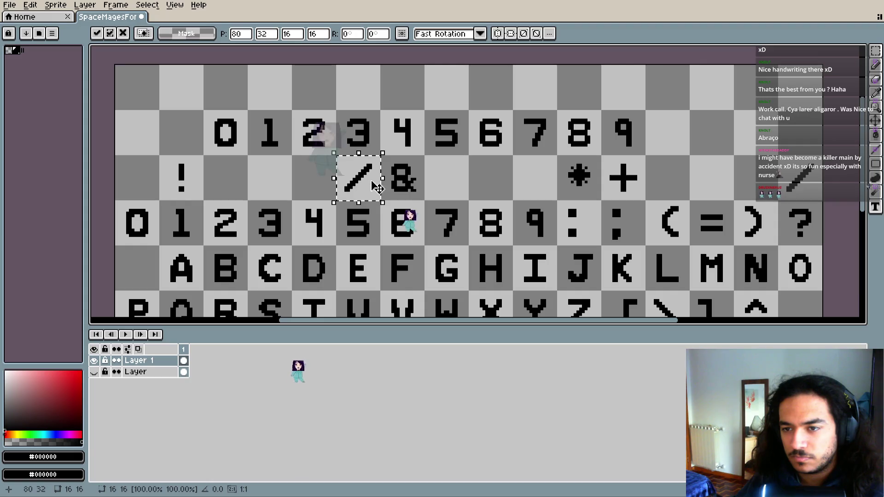
scroll(377, 187, "up", 3)
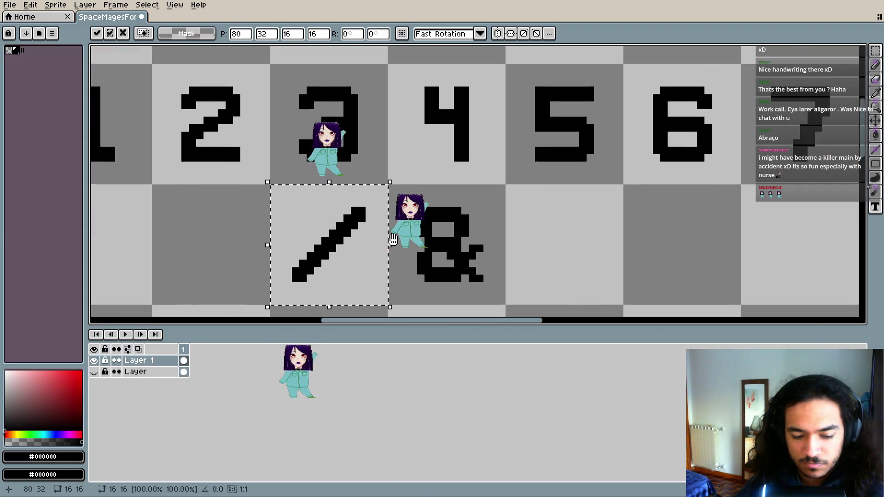
scroll(392, 239, "up", 1)
left_click_drag(392, 238, 382, 262)
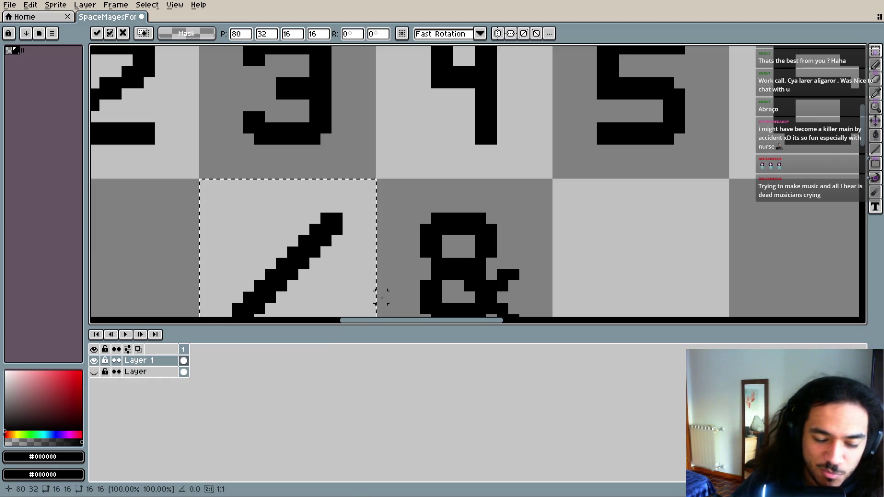
- With the 2px Pencil, add a black square dot beside the copied slash
left_click_drag(385, 296, 475, 311)
scroll(452, 217, "down", 4)
scroll(442, 216, "up", 2)
key("i")
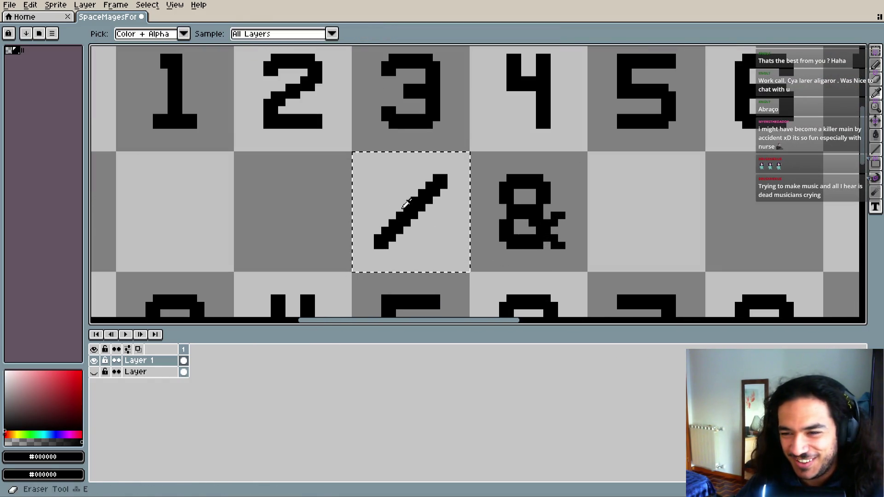
key("b")
scroll(414, 258, "up", 1)
left_click(428, 272)
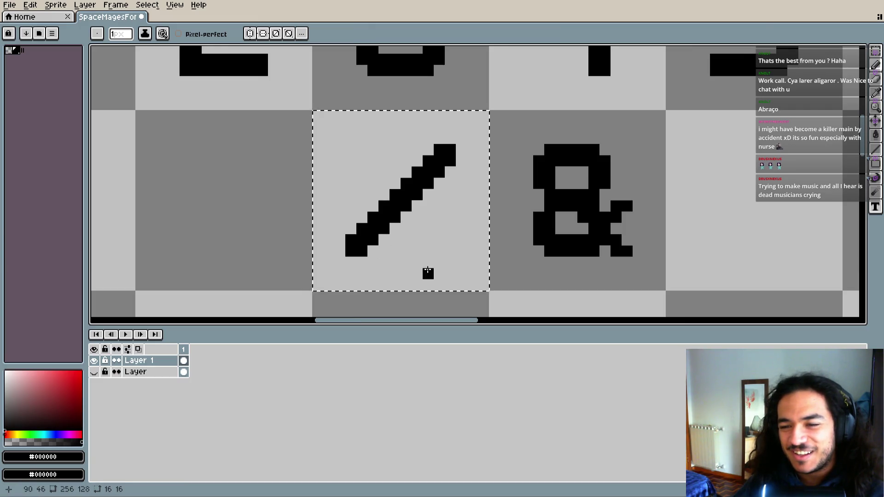
scroll(439, 275, "up", 2)
scroll(428, 269, "down", 1)
scroll(419, 263, "up", 1)
scroll(382, 253, "down", 1)
scroll(347, 244, "up", 1)
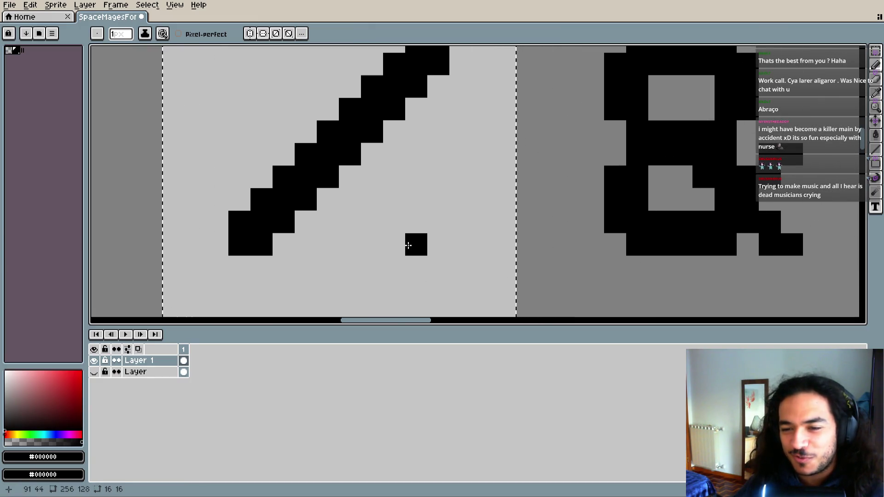
scroll(423, 242, "up", 2)
scroll(437, 235, "up", 1)
scroll(438, 241, "down", 1)
scroll(428, 233, "down", 1)
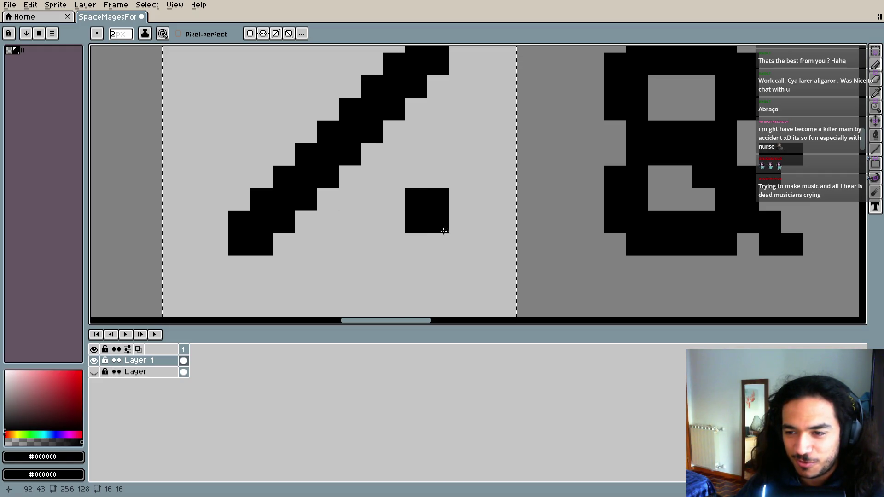
scroll(453, 221, "down", 1)
left_click_drag(456, 222, 435, 226)
- Enlarge the percent sign's lower-right dot, undo the stray extension below it, and check the reference
left_click_drag(358, 152, 407, 194)
left_click_drag(497, 269, 475, 216)
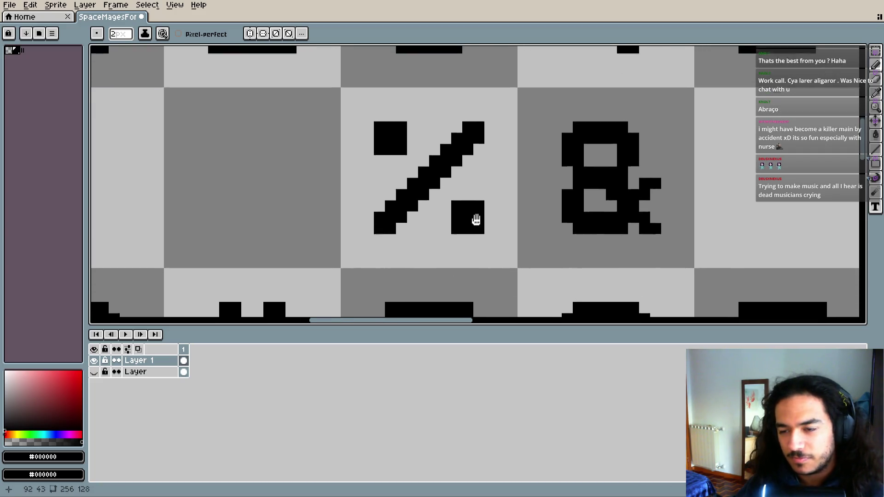
left_click(461, 246)
key("ctrl+z")
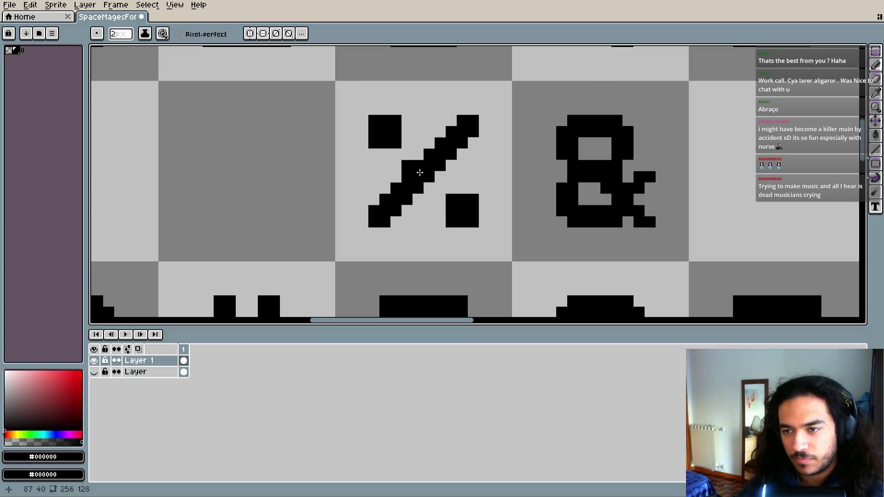
scroll(434, 262, "down", 1)
scroll(382, 235, "left", 2)
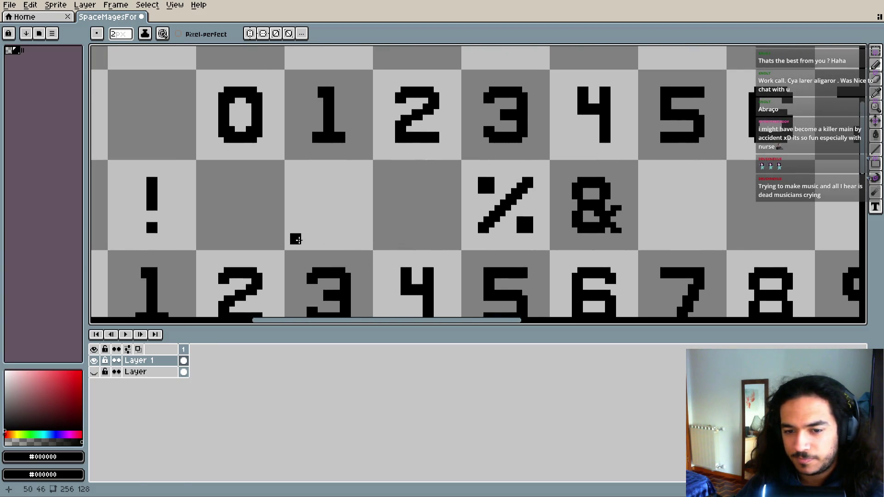
left_click(93, 372)
left_click(94, 372)
scroll(415, 211, "up", 1)
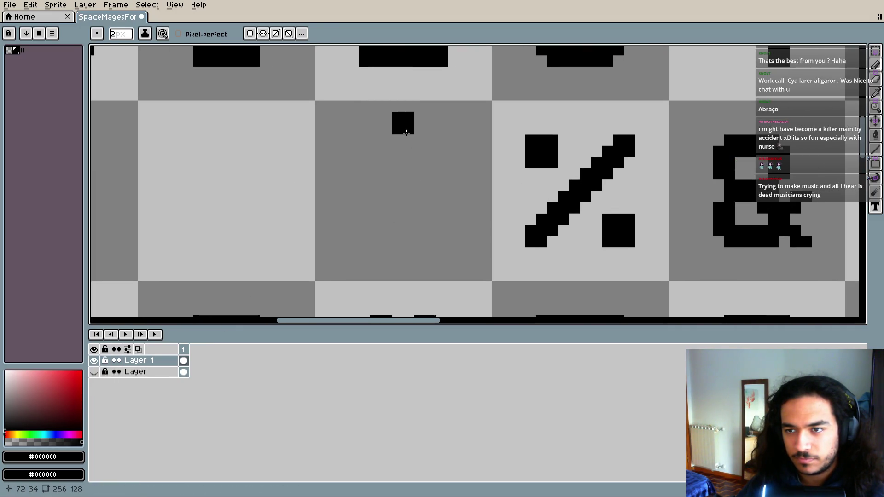
- Draw the dollar sign's vertical stem, top dots and upper horizontal bar in black
left_click_drag(407, 155, 407, 210)
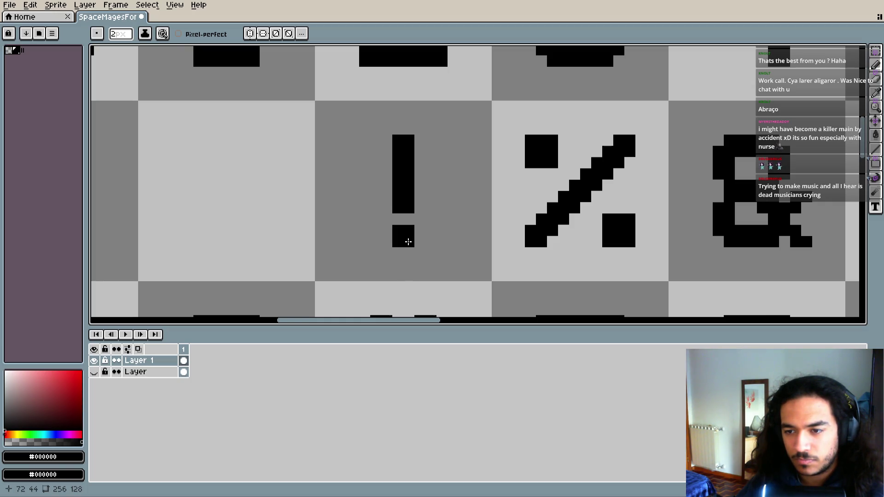
scroll(413, 251, "down", 3)
scroll(424, 256, "up", 3)
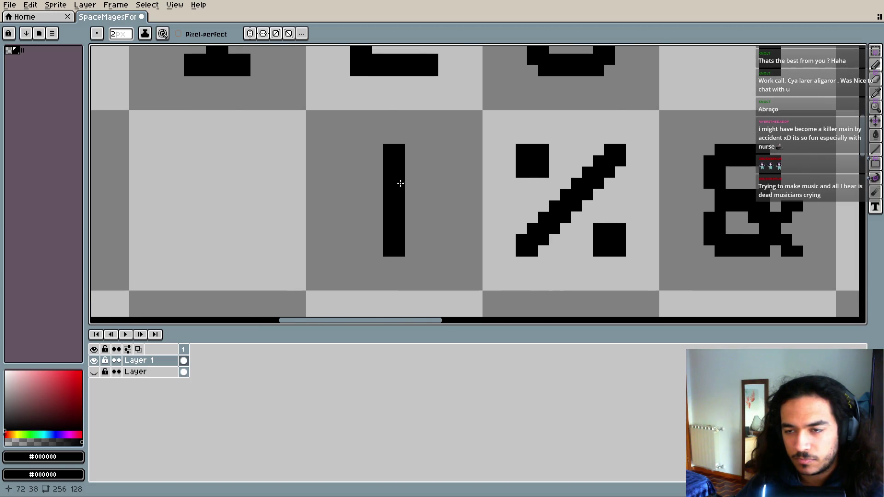
scroll(438, 279, "down", 4)
scroll(437, 278, "down", 3)
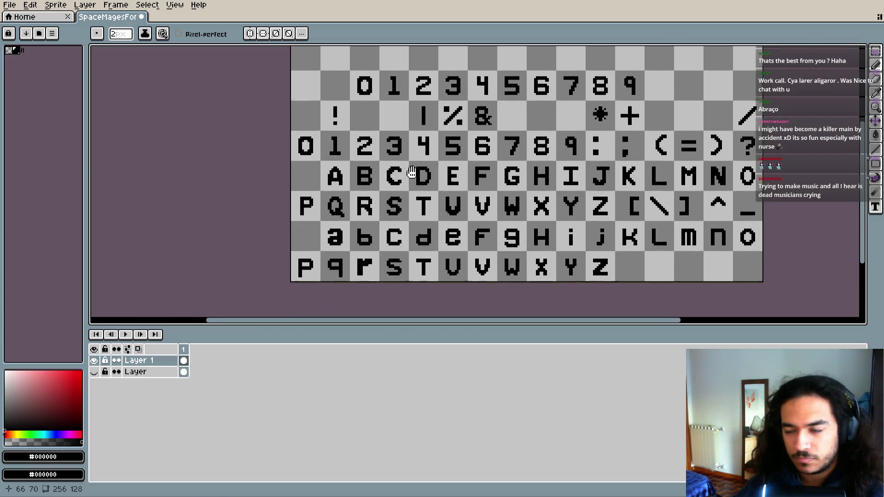
scroll(415, 220, "up", 1)
scroll(414, 153, "up", 3)
scroll(414, 154, "up", 1)
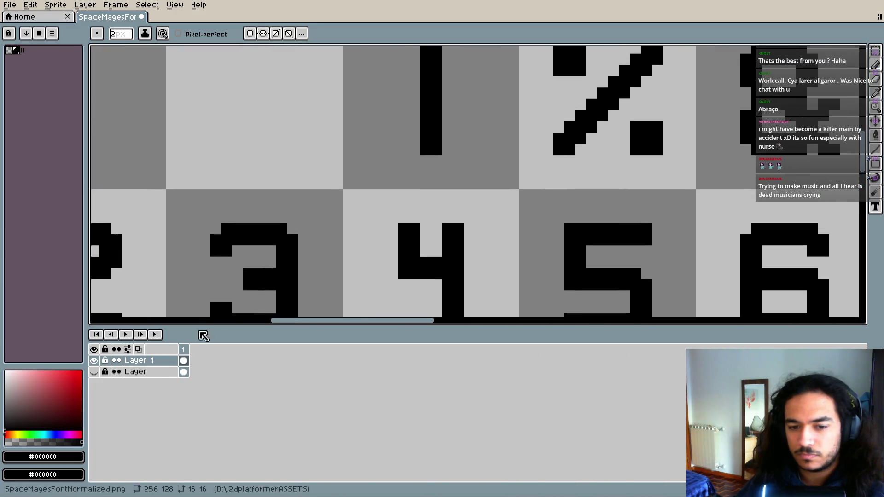
left_click(96, 372)
left_click(97, 372)
scroll(424, 221, "down", 1)
scroll(405, 266, "up", 1)
left_click(431, 181)
scroll(437, 180, "down", 1)
scroll(456, 168, "up", 1)
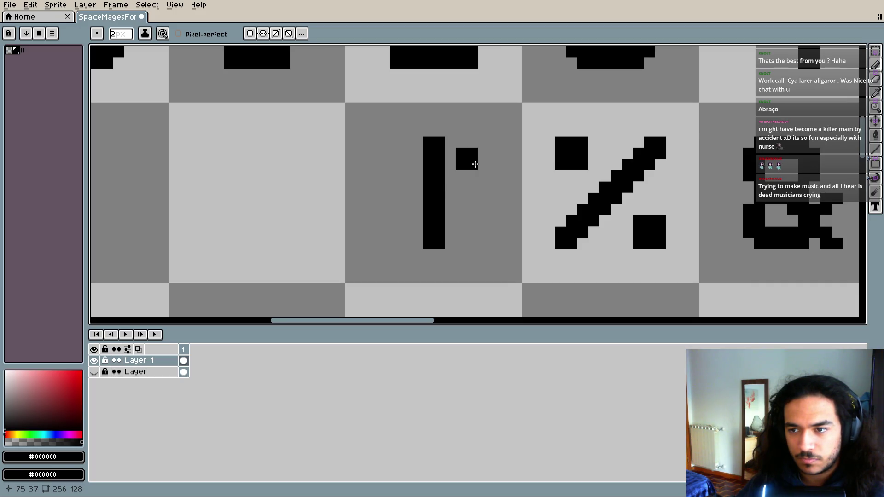
left_click(513, 163)
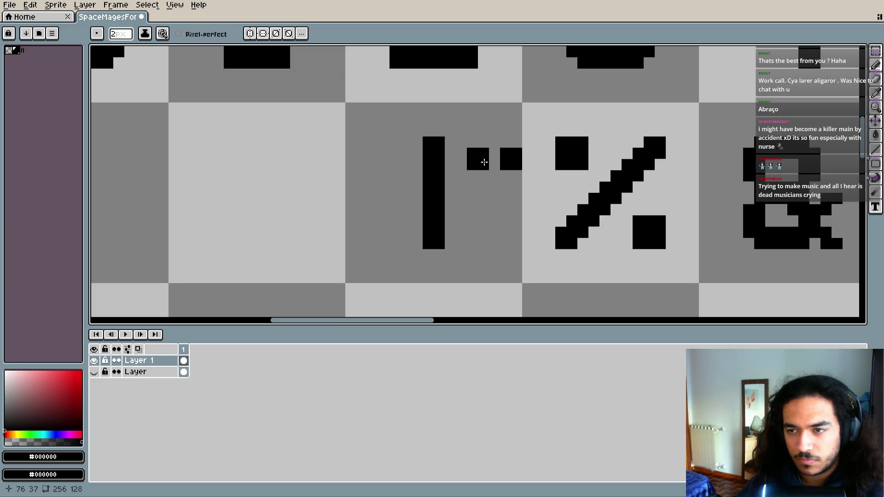
left_click_drag(484, 162, 405, 166)
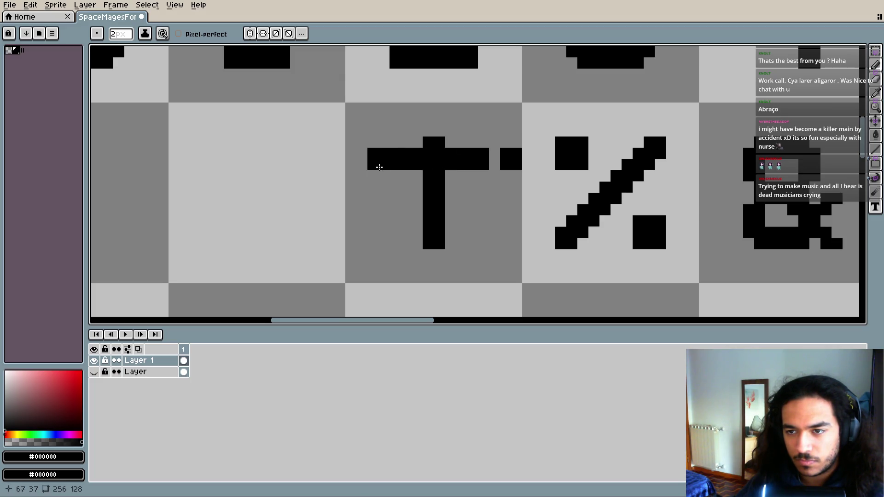
- Add the dollar's left stroke, middle bar and lower-left pixels, erasing stray pixels
key("e")
left_click(506, 156)
key("i")
key("b")
left_click_drag(389, 166, 397, 206)
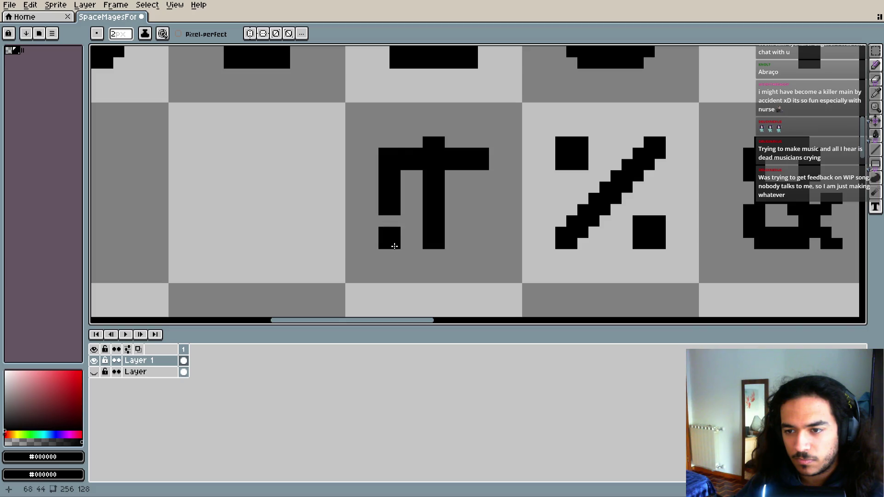
key("e")
left_click(390, 214)
key("b")
left_click_drag(403, 197, 476, 194)
left_click(410, 239)
left_click(387, 225)
left_click(413, 236, "shift")
key("e")
left_click_drag(481, 247, 460, 247)
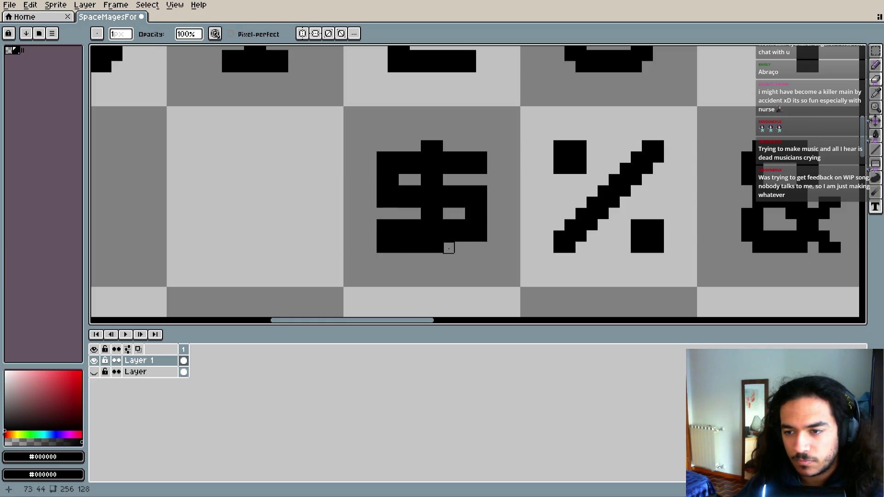
scroll(382, 247, "down", 1)
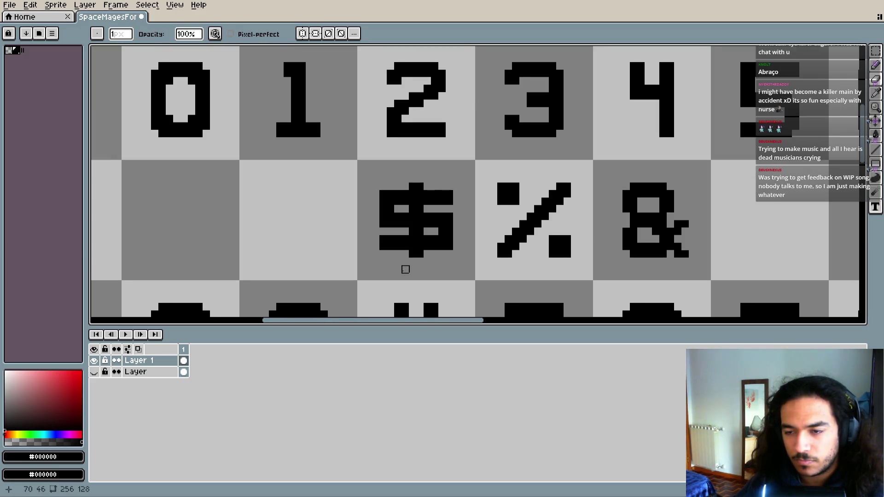
scroll(452, 250, "up", 3)
- Nudge the dollar's right half one pixel left and left half one pixel right
left_click(877, 52)
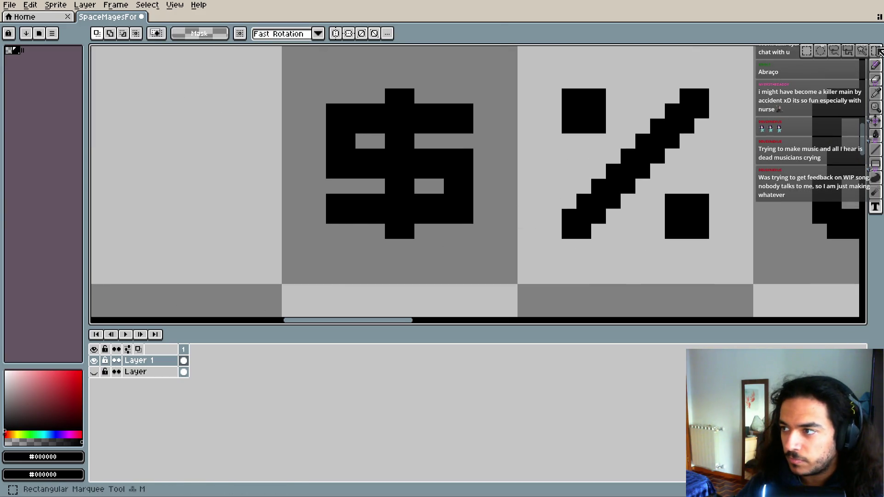
left_click_drag(503, 73, 429, 240)
left_click_drag(475, 183, 461, 183)
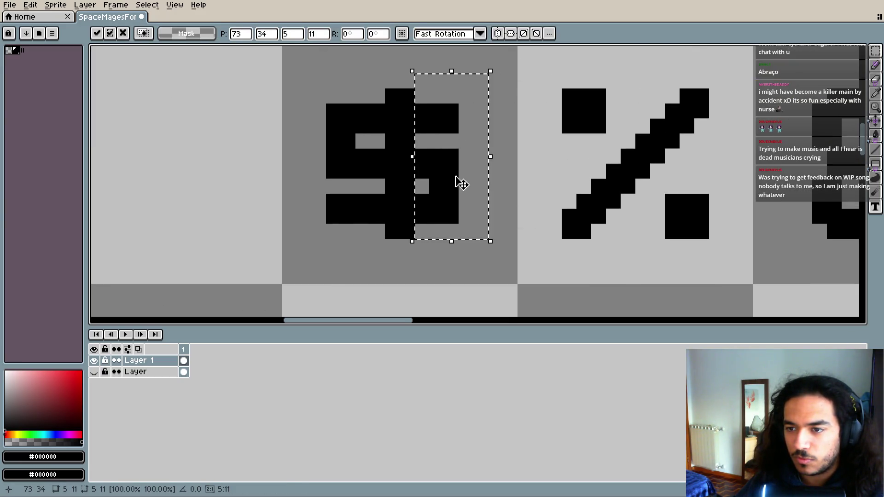
left_click_drag(309, 99, 357, 225)
left_click_drag(333, 172, 348, 172)
left_click(291, 155)
scroll(318, 181, "down", 3)
scroll(335, 231, "down", 2)
scroll(346, 233, "up", 3)
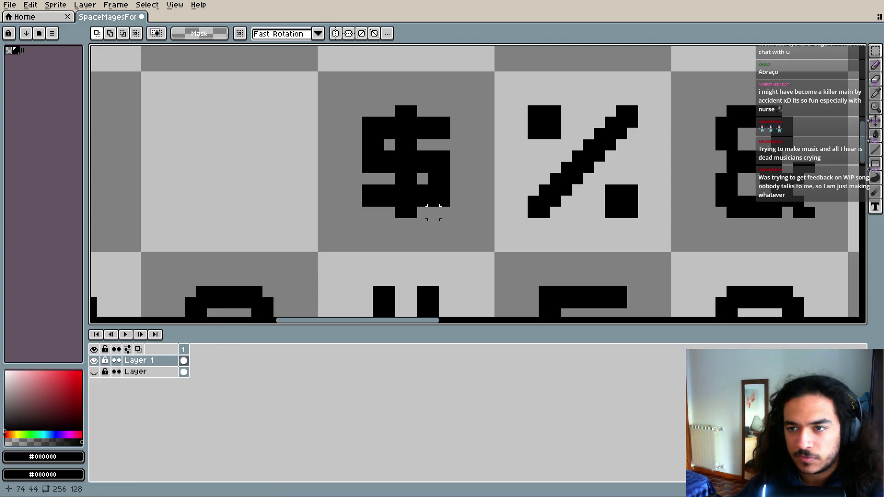
key("i")
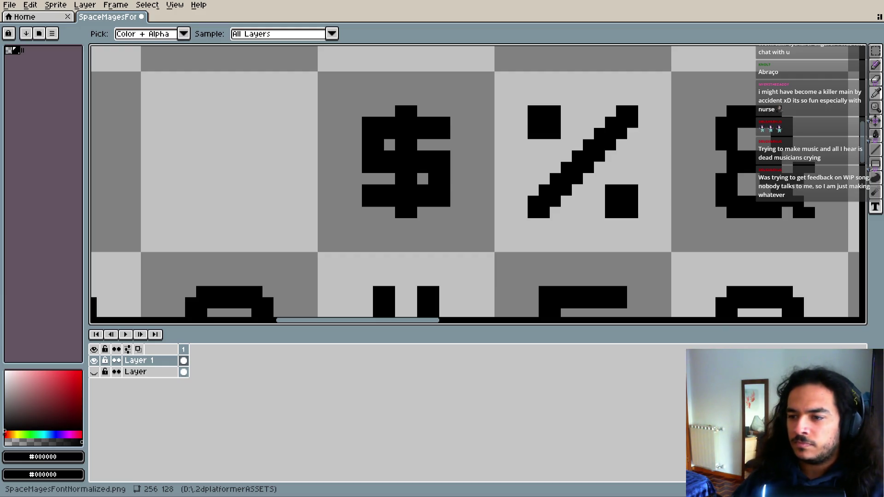
key("b")
left_click_drag(252, 185, 395, 199)
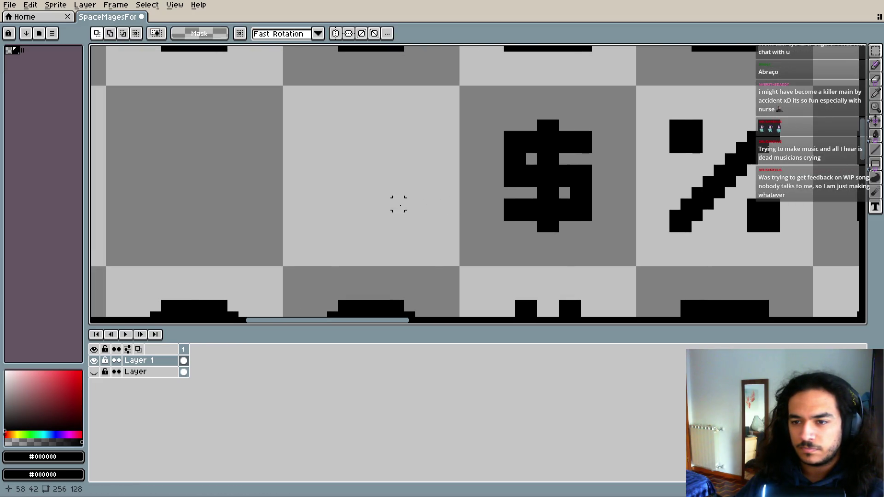
- Place black guide pixels in the empty cell, erase extras, and paint the #'s upper bar
left_click(406, 165)
scroll(405, 146, "up", 1)
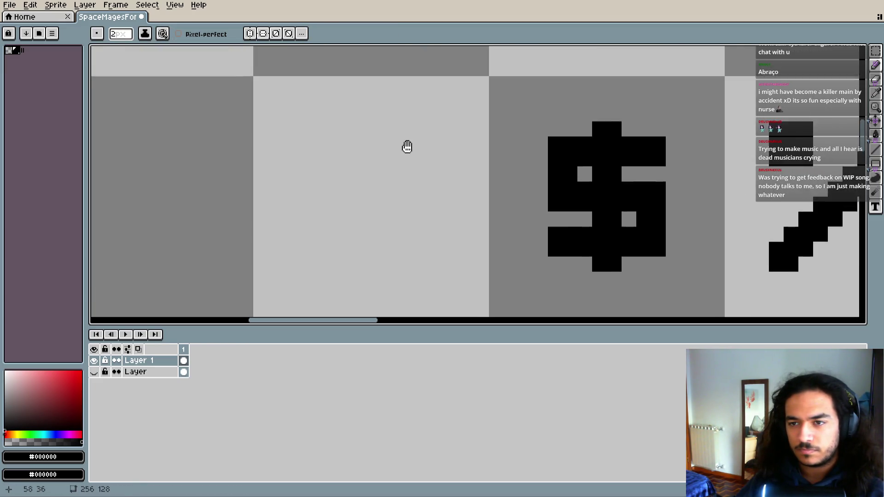
scroll(400, 152, "down", 1)
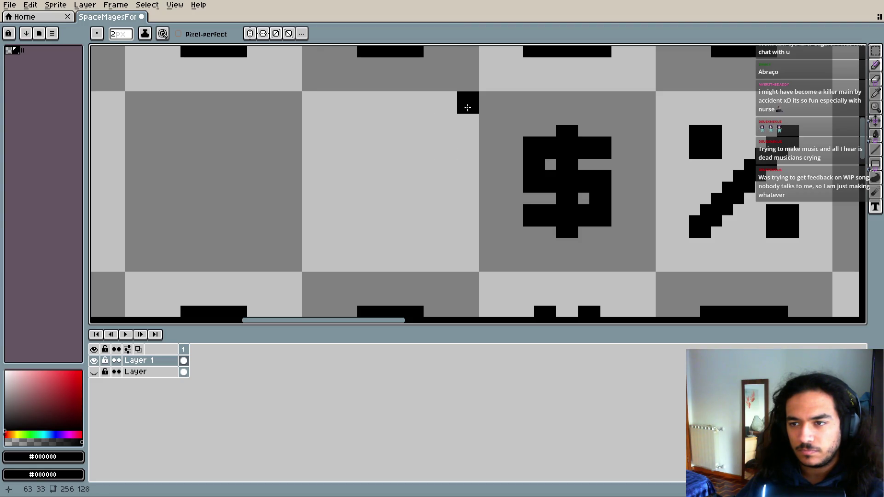
left_click(468, 108)
left_click(437, 138)
left_click(317, 261)
left_click(348, 228)
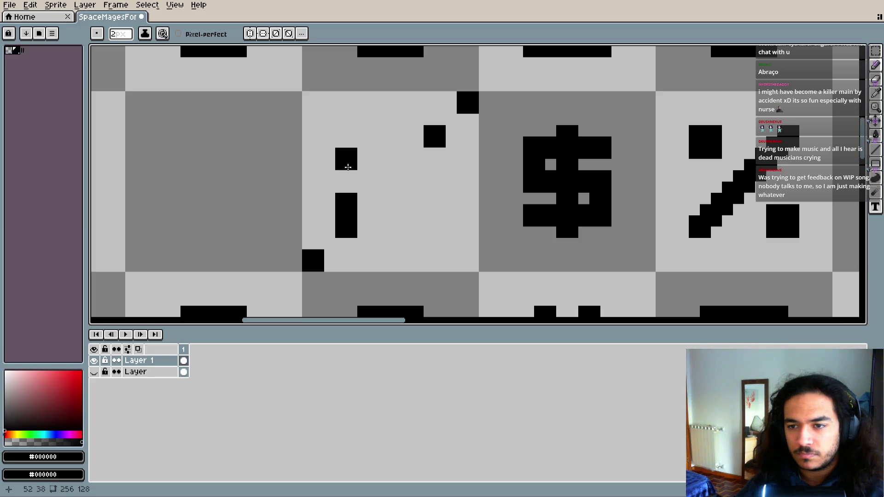
key("e")
left_click_drag(340, 233, 341, 221)
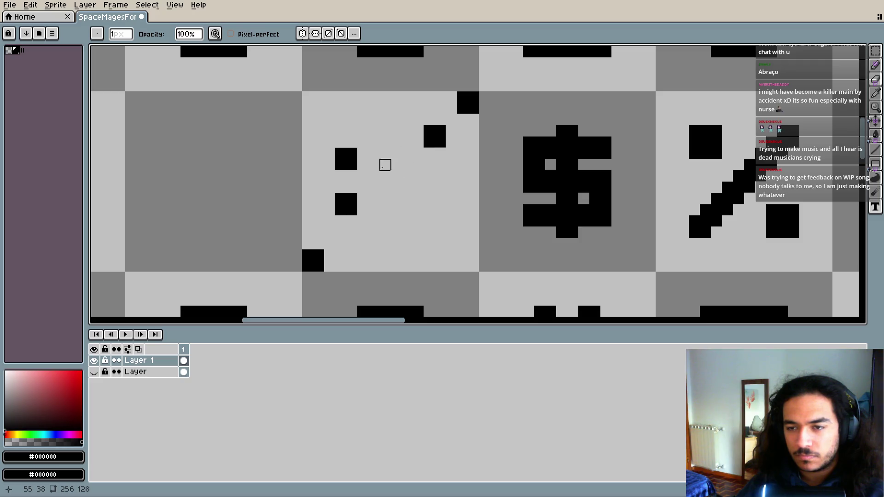
key("b")
left_click_drag(355, 159, 426, 160)
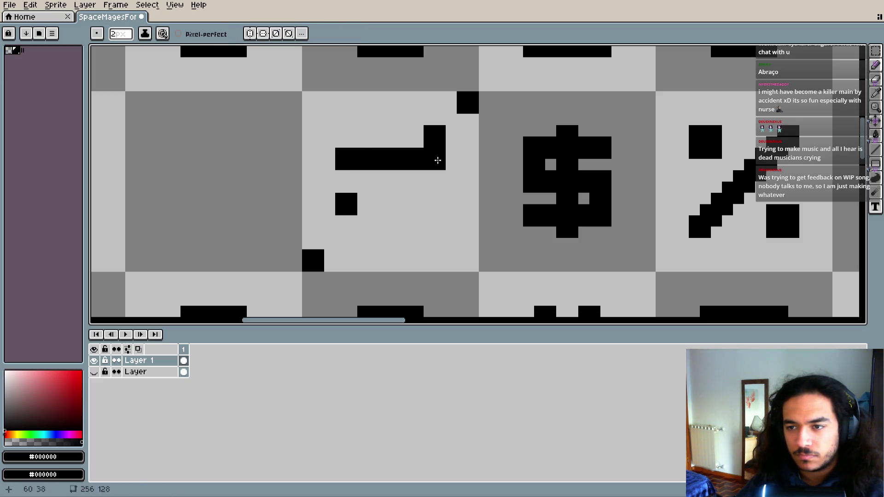
- Paint the #'s lower horizontal bar plus its right and left vertical strokes
left_click_drag(346, 204, 434, 205)
key("e")
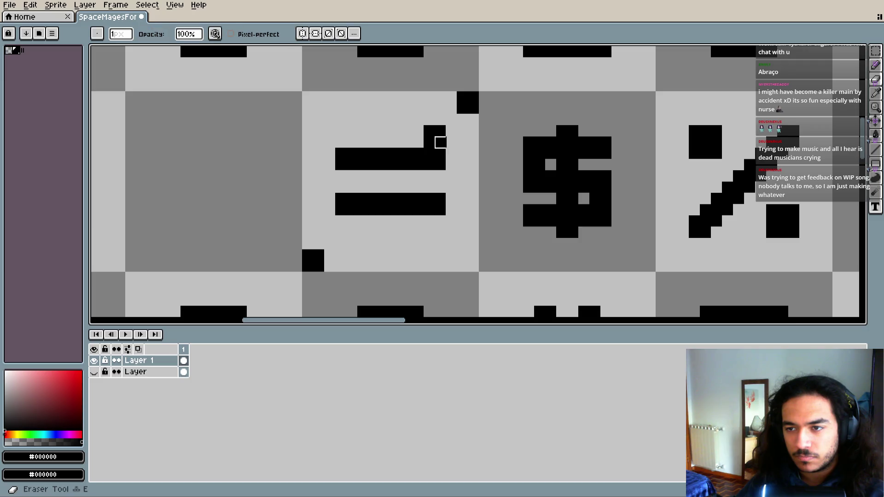
key("b")
mouse_move(412, 133)
left_mouse_down()
mouse_move(411, 231)
mouse_move(396, 223)
mouse_move(367, 146)
left_mouse_up()
key("e")
key("b")
left_click(363, 229)
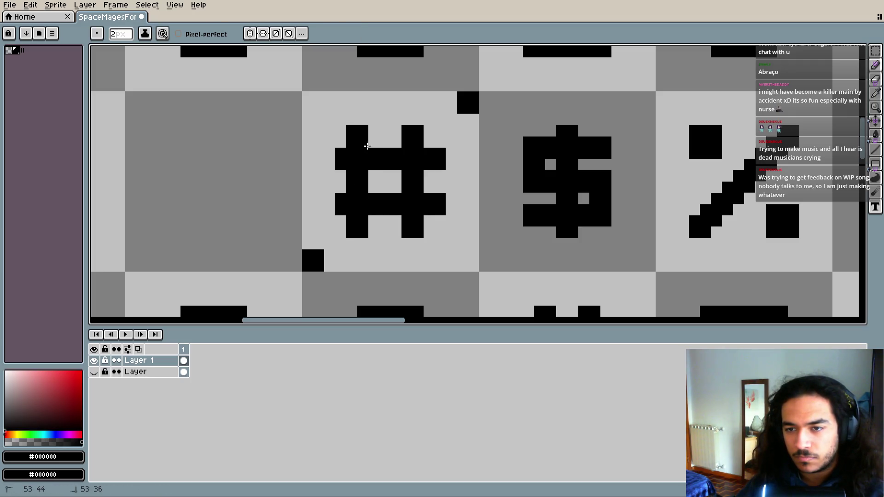
key("e")
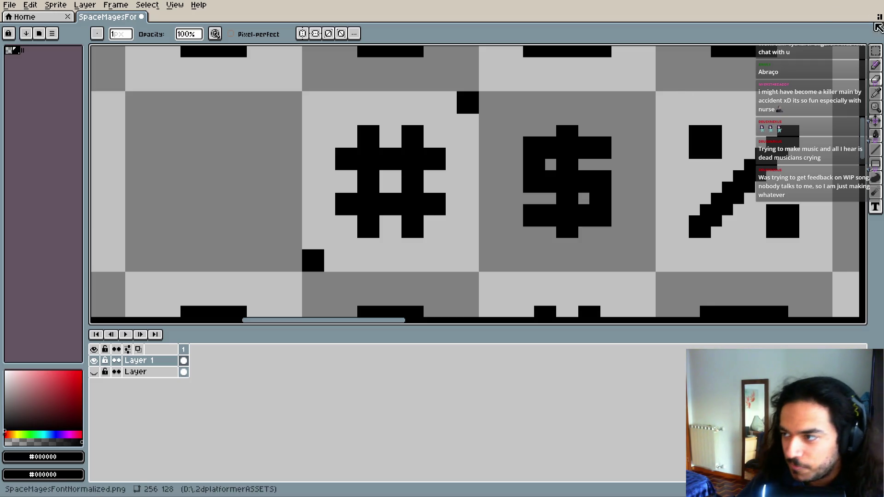
left_click(875, 51)
mouse_move(339, 126)
left_mouse_down()
mouse_move(441, 175)
mouse_move(426, 178)
left_mouse_up()
left_click(439, 232)
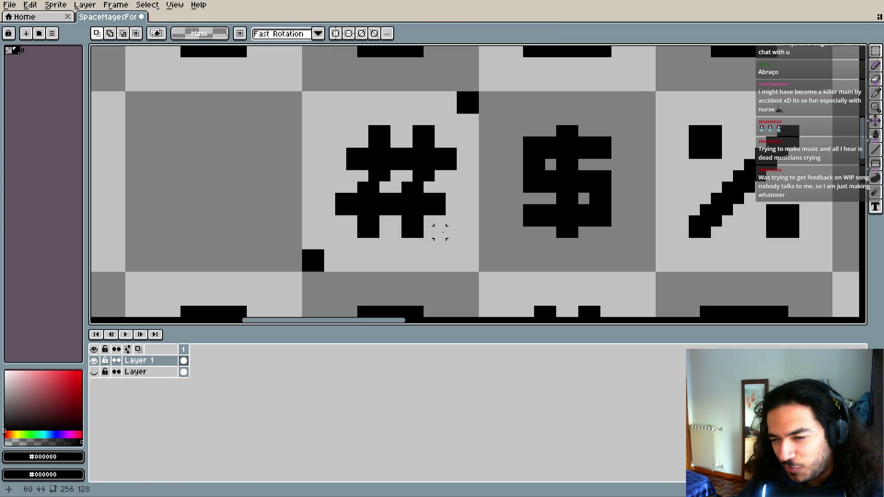
key("b")
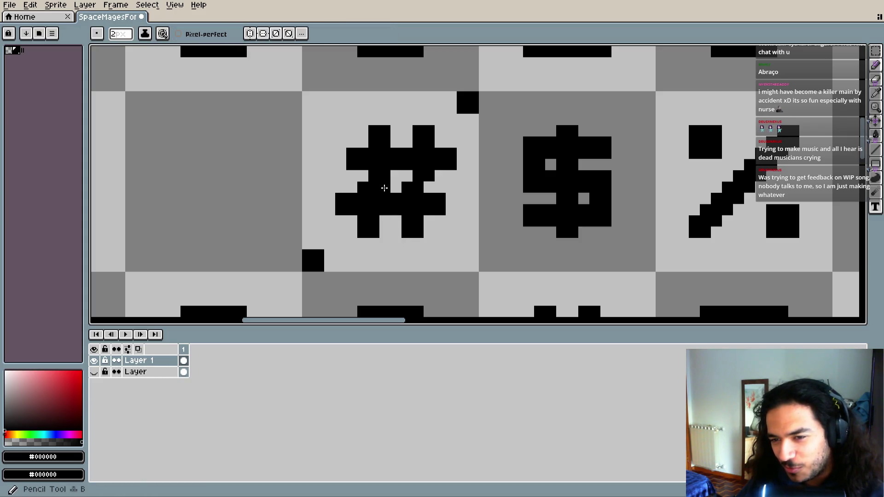
key("ctrl+z")
scroll(388, 202, "down", 1)
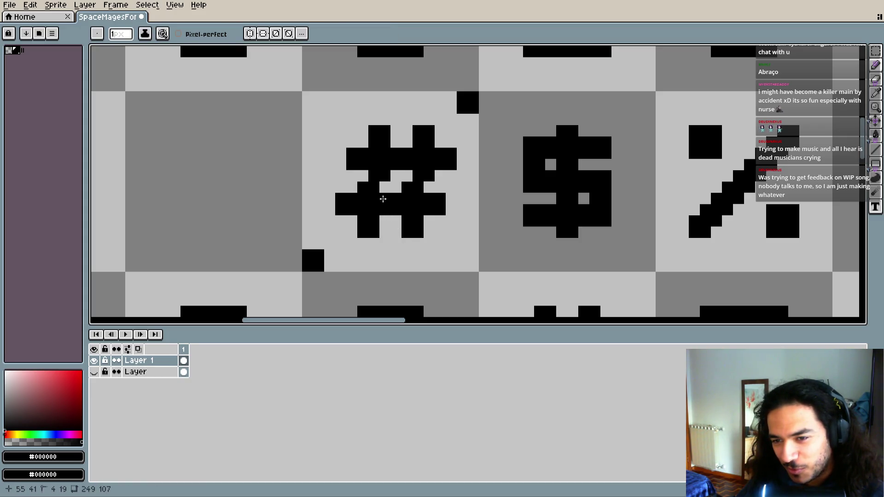
left_click(378, 193)
scroll(382, 190, "up", 3)
left_click(398, 164)
left_click(347, 162)
left_click(324, 185)
key("ctrl+z")
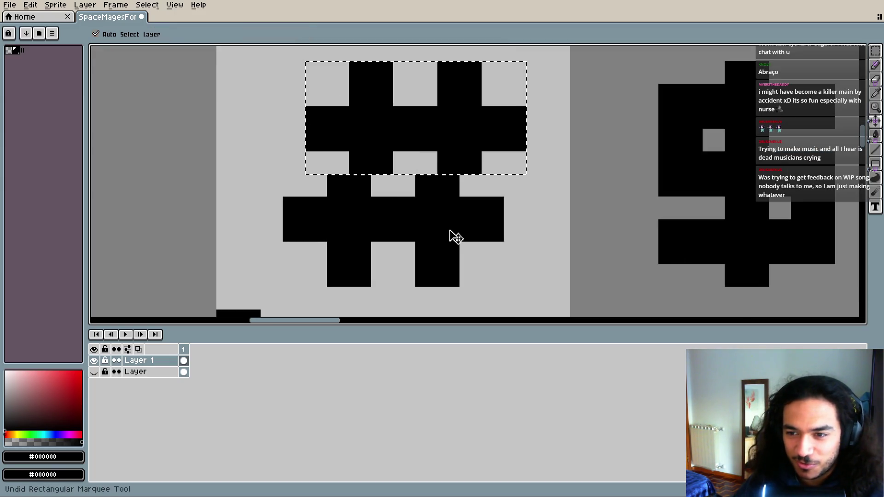
left_click_drag(454, 237, 430, 244)
key("b")
left_click(488, 243)
scroll(489, 243, "down", 2)
key("ctrl+z")
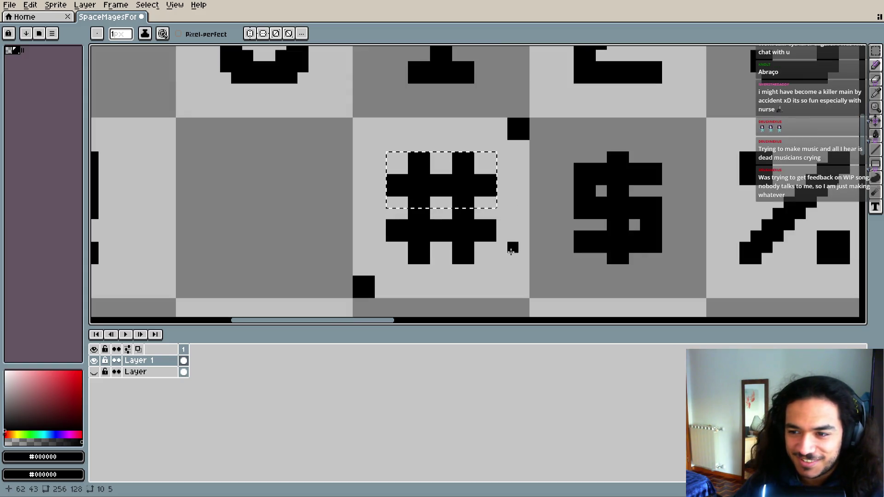
key("e")
key("ctrl+d")
scroll(458, 225, "up", 1)
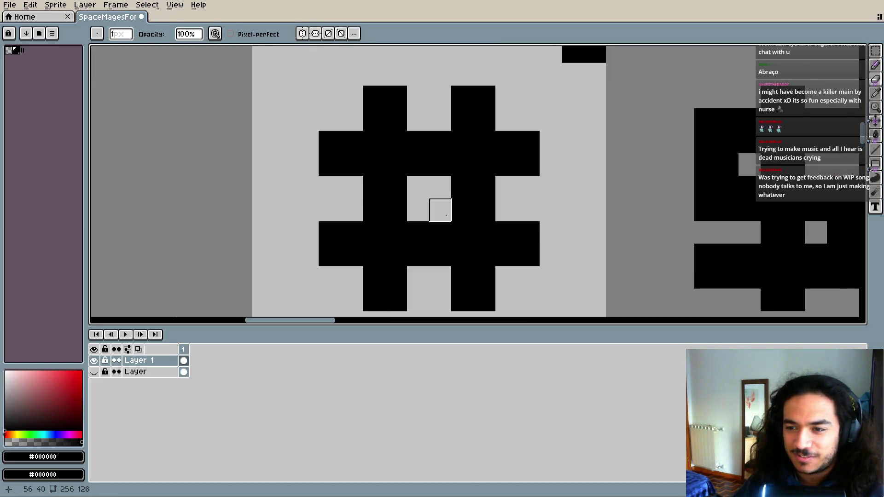
left_click(376, 200)
left_click(486, 223)
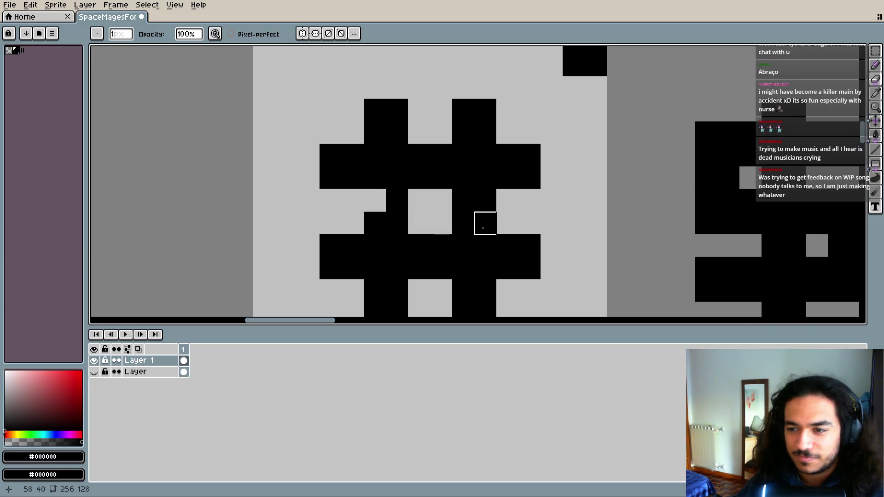
scroll(441, 290, "up", 1)
scroll(441, 264, "down", 1)
scroll(440, 224, "down", 1)
key("ctrl+z")
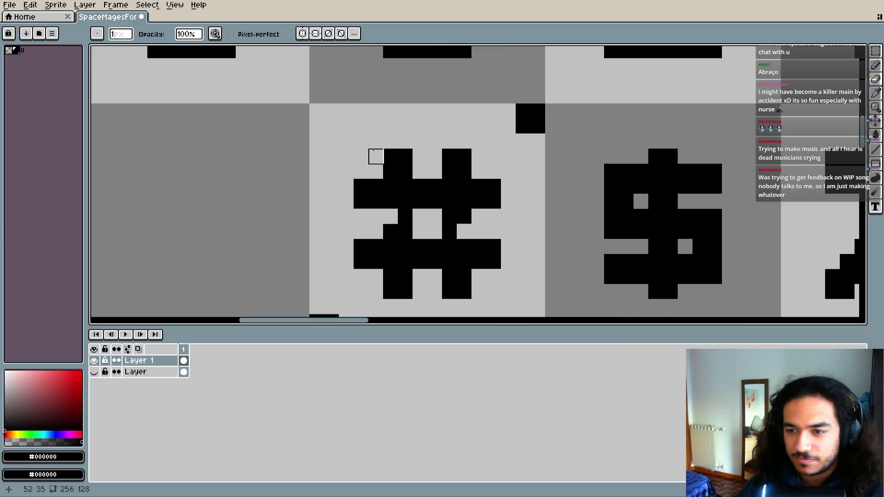
key("v")
key("e")
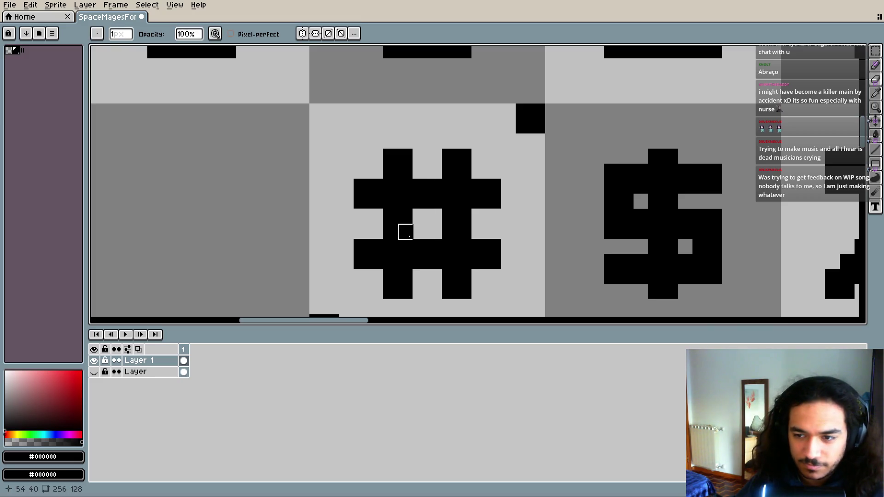
left_click(391, 217)
key("b")
left_click(420, 216)
left_click(471, 216)
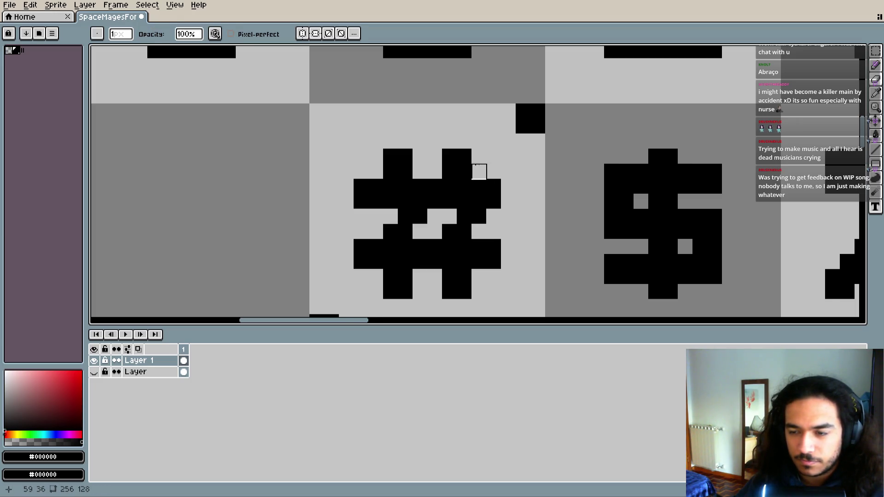
key("v")
key("ctrl+z")
key("ctrl+z")
key("b")
scroll(504, 198, "down", 2)
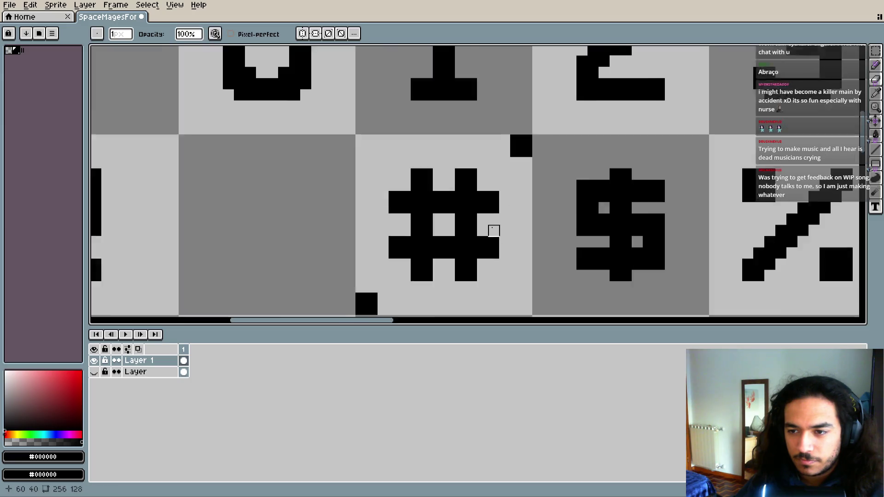
scroll(502, 200, "down", 2)
scroll(499, 205, "up", 2)
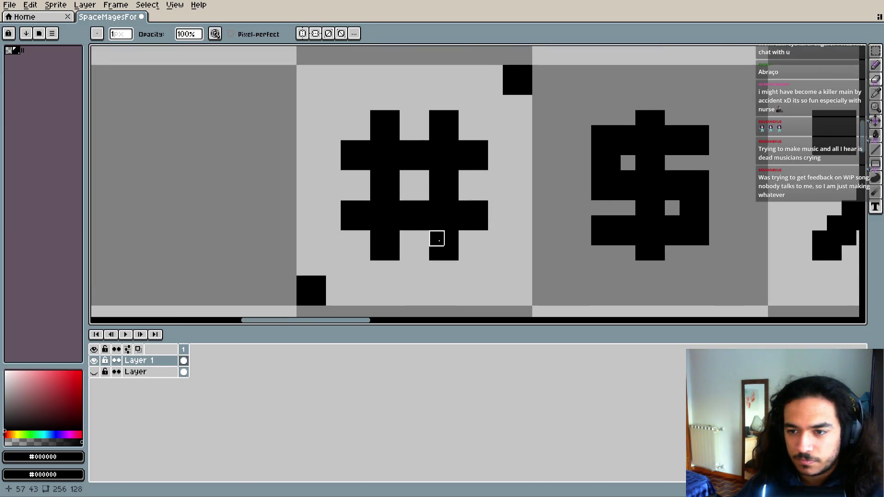
scroll(414, 249, "up", 2)
scroll(395, 235, "down", 2)
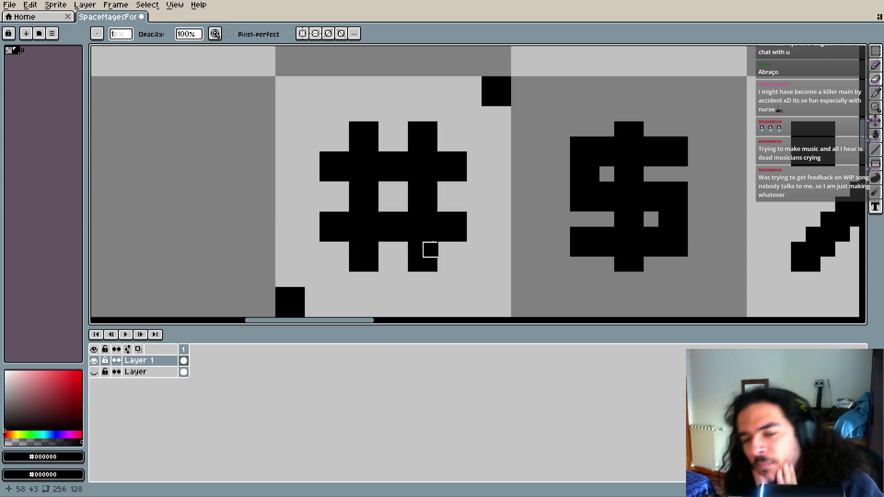
key("e")
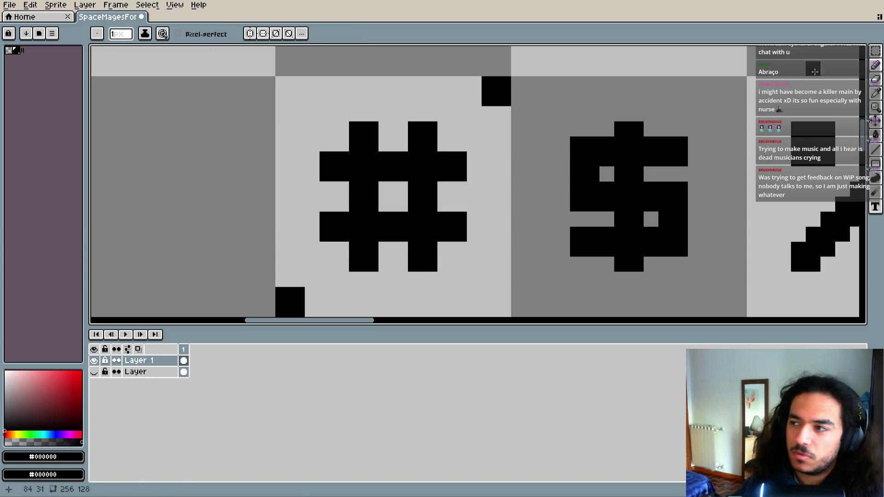
- Move a block from the #'s top-right into its centre, discarding a misplaced block
left_click(875, 50)
mouse_move(437, 122)
left_mouse_down()
mouse_move(422, 136)
mouse_move(453, 152)
left_mouse_up()
left_click_drag(431, 189, 441, 199)
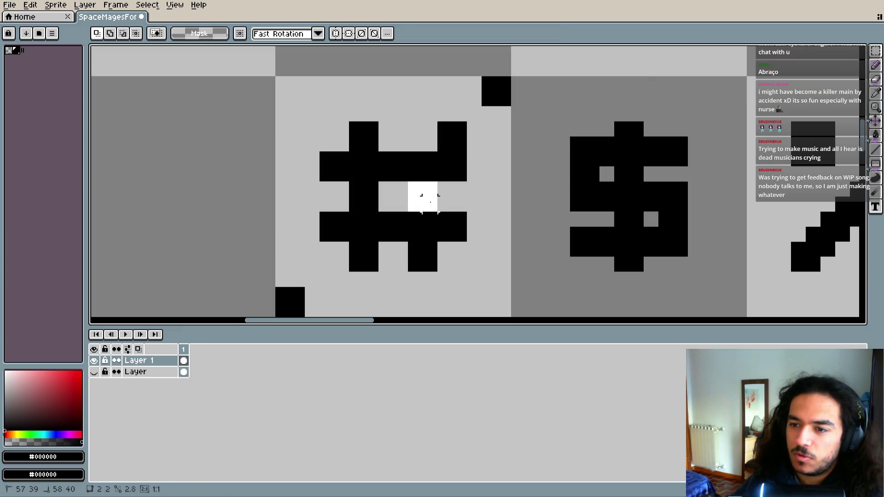
left_click(473, 249)
mouse_move(356, 234)
left_mouse_down()
mouse_move(378, 239)
mouse_move(395, 271)
mouse_move(360, 265)
left_mouse_up()
left_click_drag(370, 186, 407, 207)
key("Escape")
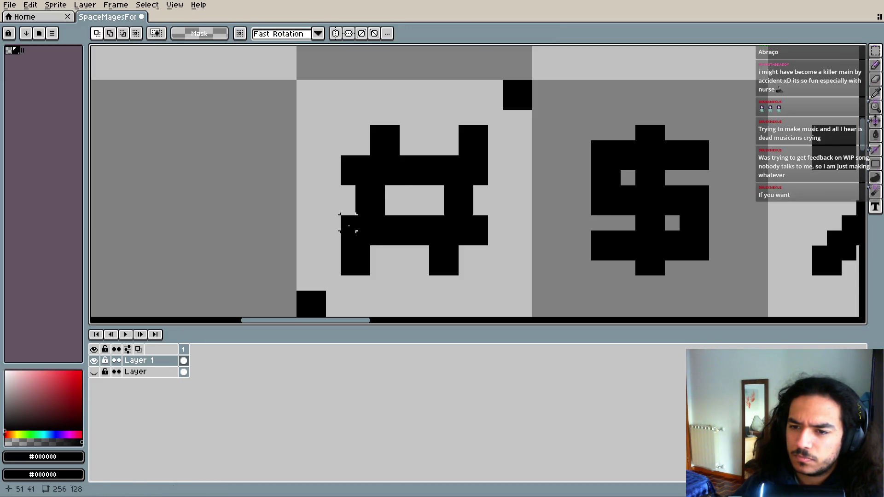
key("b")
left_click(409, 258)
key("ctrl+z")
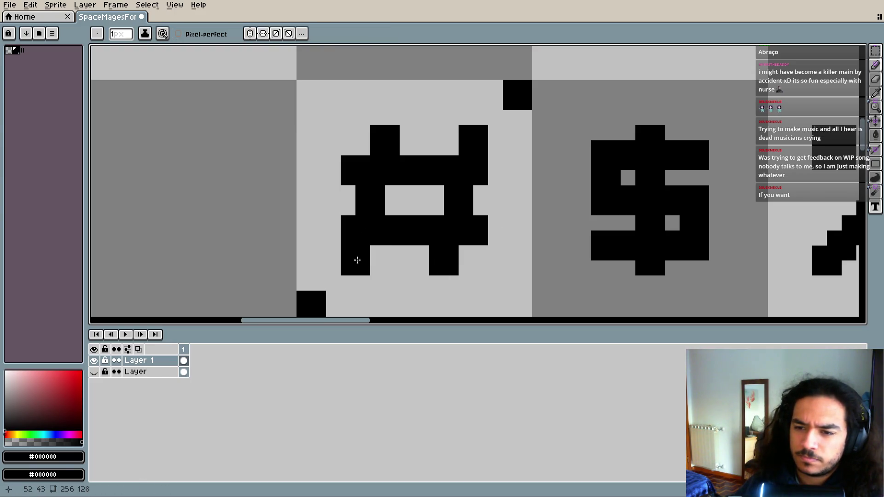
- Shift the #'s left leg, right leg and top-right prong one pixel each
left_click(875, 51)
mouse_move(374, 129)
left_mouse_down()
mouse_move(384, 146)
mouse_move(379, 210)
left_mouse_up()
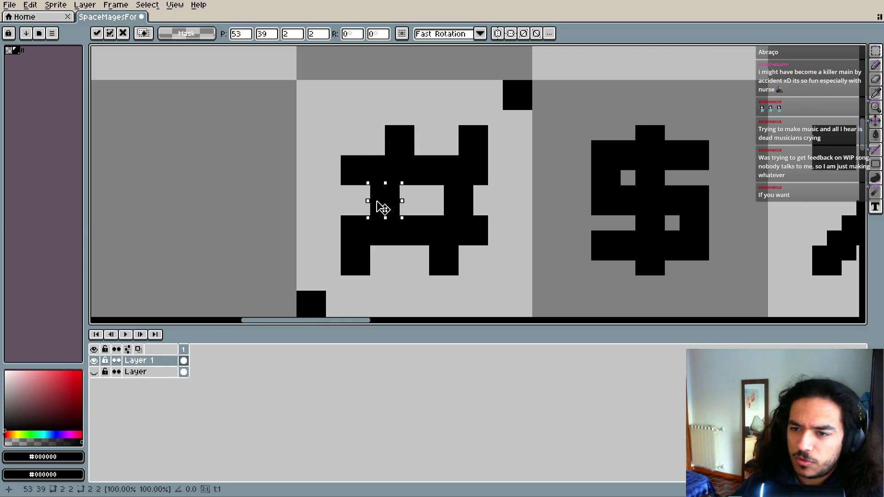
mouse_move(341, 246)
left_mouse_down()
mouse_move(370, 276)
mouse_move(379, 256)
left_mouse_up()
left_click(394, 257)
mouse_move(431, 248)
left_mouse_down()
mouse_move(444, 267)
mouse_move(430, 267)
left_mouse_up()
mouse_move(453, 194)
left_mouse_down()
mouse_move(458, 201)
mouse_move(444, 201)
left_mouse_up()
mouse_move(459, 126)
left_mouse_down()
mouse_move(487, 154)
mouse_move(459, 150)
left_mouse_up()
left_click(493, 197)
scroll(493, 202, "down", 1)
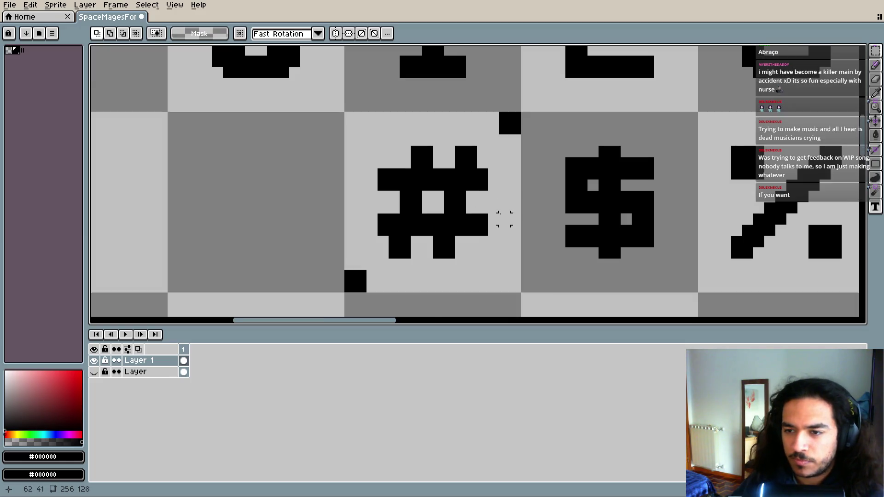
- Fill black pixels into the # glyph's hole, bottom-left leg, top and middle gaps
scroll(482, 205, "down", 1)
scroll(467, 223, "down", 1)
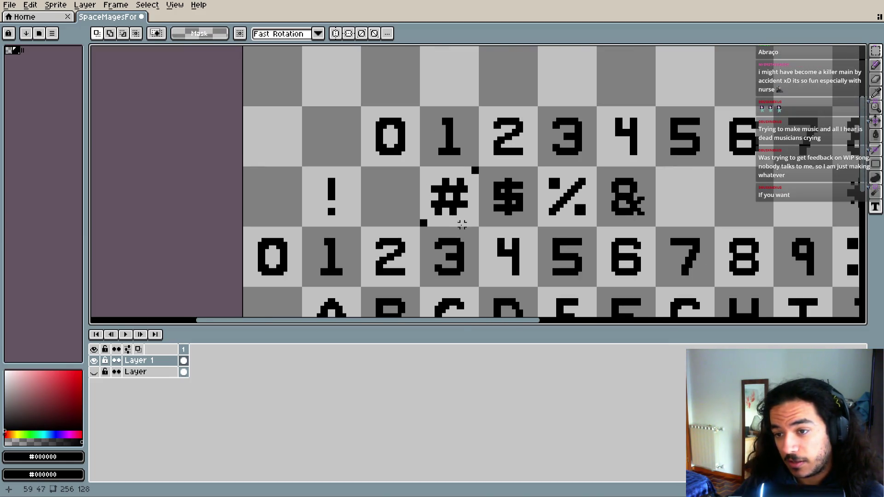
scroll(460, 217, "up", 1)
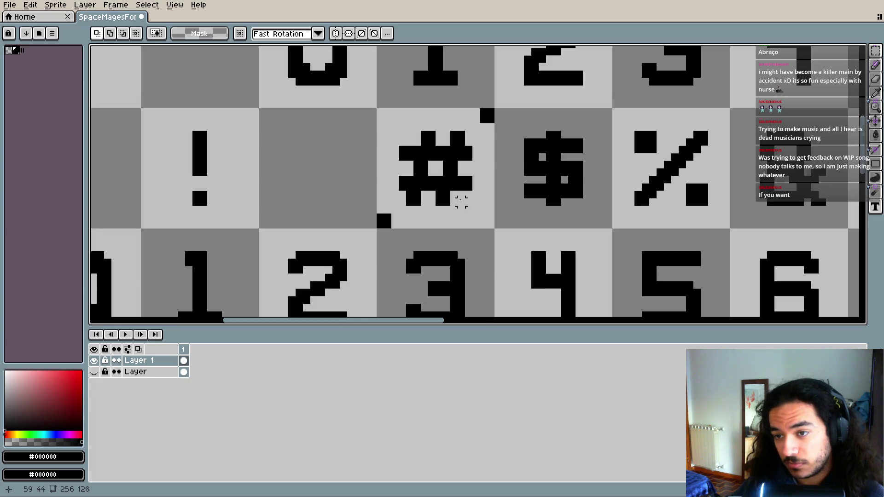
scroll(467, 184, "up", 1)
scroll(456, 198, "up", 1)
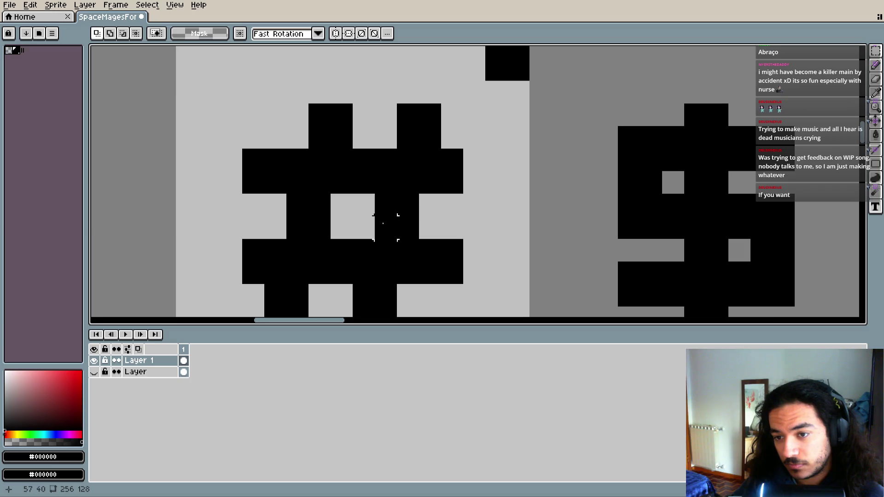
key("b")
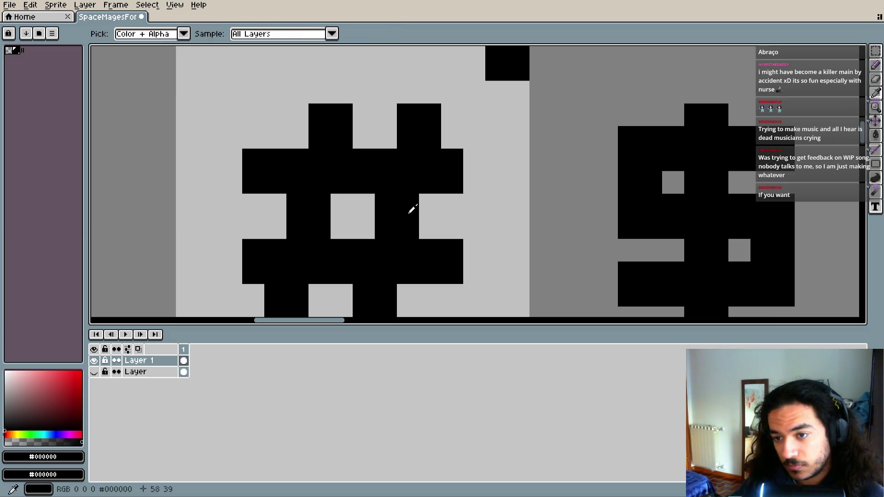
left_click(342, 205)
left_click(336, 242)
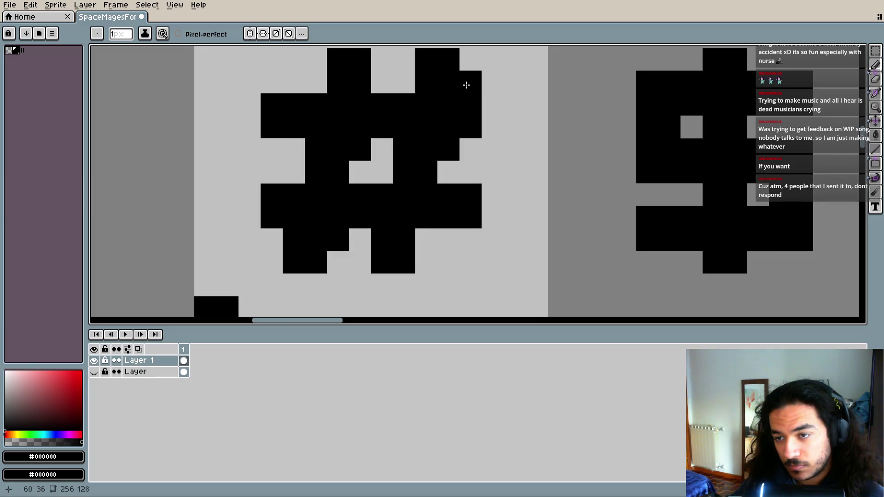
left_click(404, 79)
left_click(317, 84)
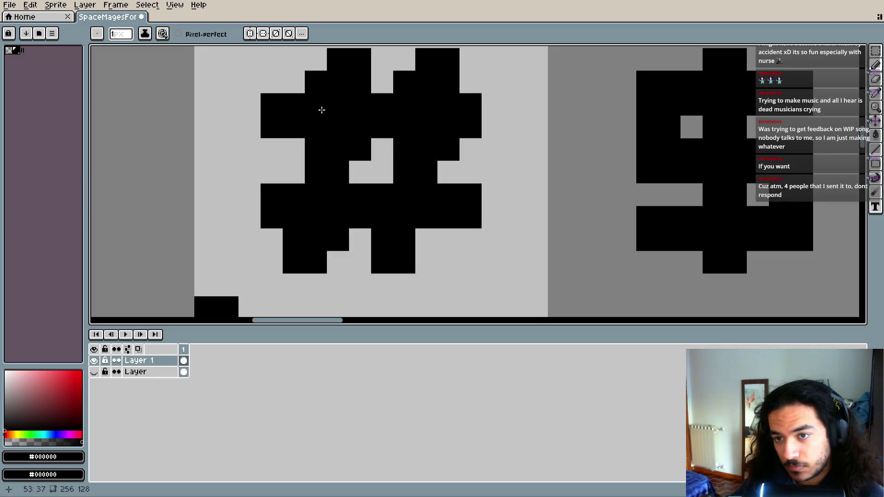
left_click(297, 173)
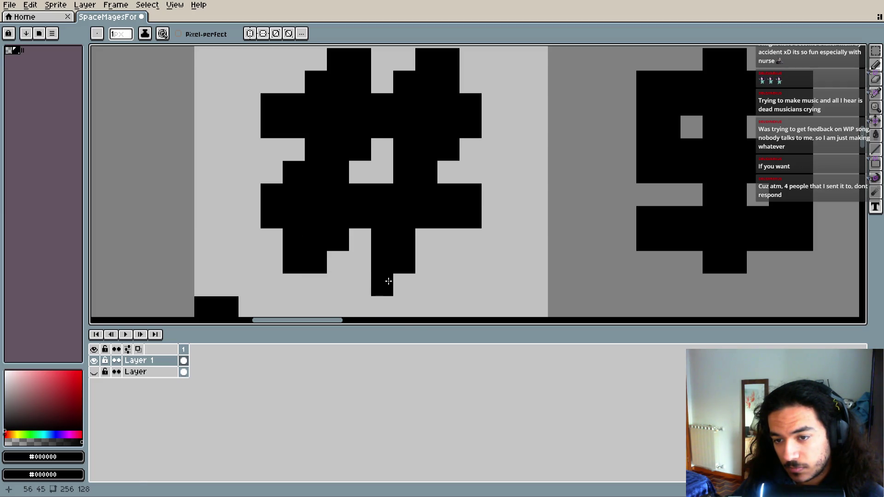
left_click(382, 171)
- Undo the recently drawn # pixels and add a black pixel beside the # bottom
scroll(478, 207, "down", 3)
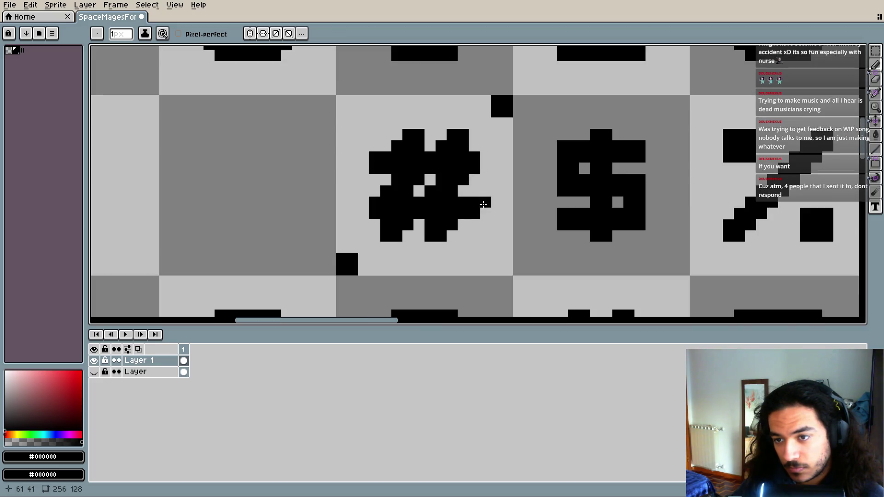
key("v")
key("ctrl+z")
key("ctrl+z")
key("b")
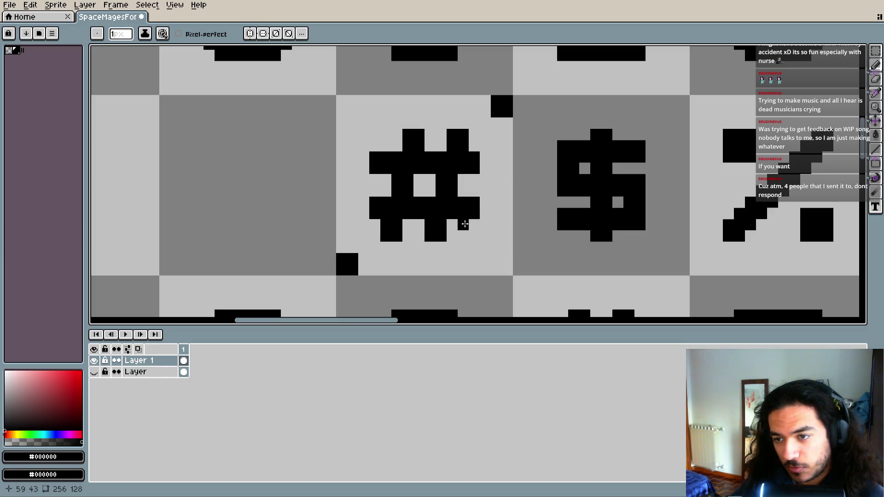
scroll(465, 224, "up", 1)
scroll(451, 248, "up", 1)
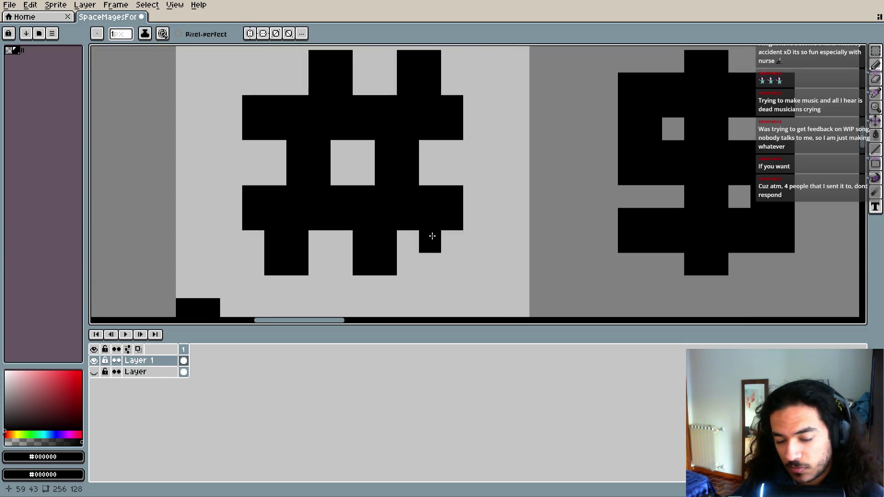
scroll(432, 235, "up", 1)
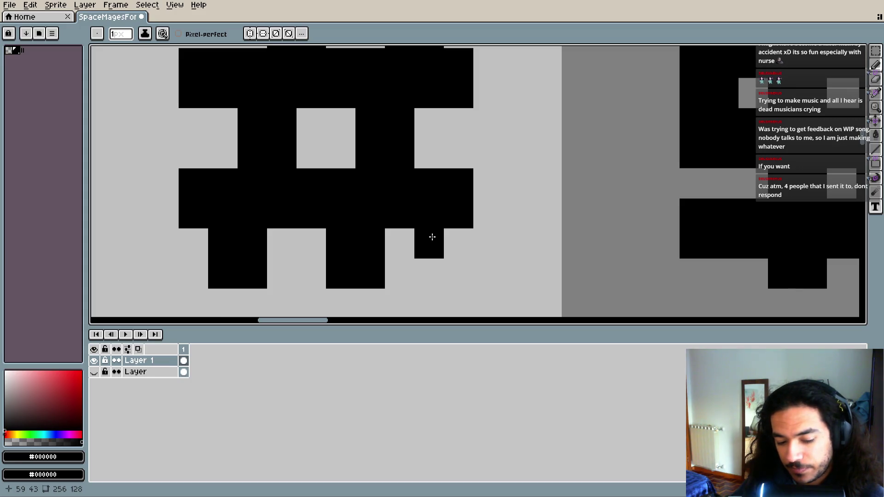
left_click(458, 243)
- Erase the extra pixels right of the # and the pixel below its right side
key("e")
mouse_move(429, 184)
left_mouse_down()
mouse_move(458, 184)
mouse_move(458, 198)
left_mouse_up()
scroll(473, 227, "down", 2)
key("b")
key("e")
left_click(458, 227)
key("b")
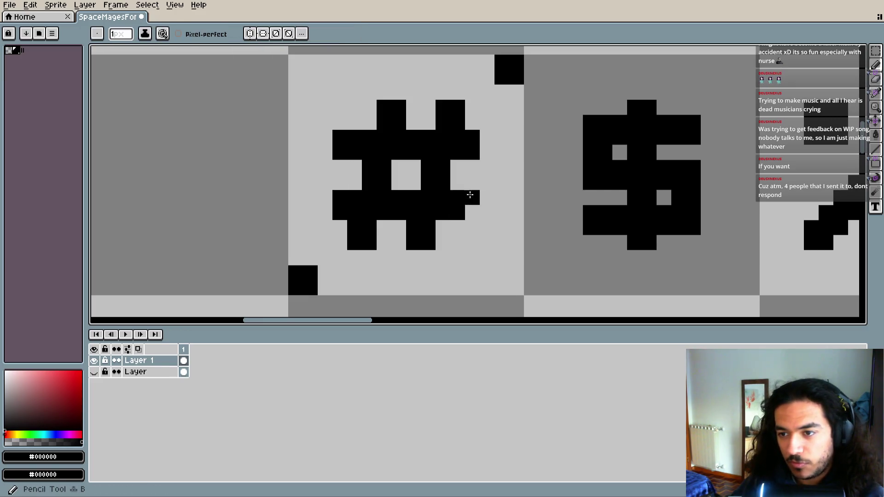
- Erase the stray black pixel and small black block beside the # glyph
scroll(469, 229, "down", 1)
scroll(470, 229, "down", 1)
mouse_move(376, 221)
left_mouse_down()
mouse_move(454, 230)
mouse_move(386, 226)
mouse_move(422, 223)
mouse_move(443, 246)
left_mouse_up()
key("e")
left_click(437, 253)
left_click_drag(539, 148, 548, 148)
scroll(524, 143, "left", 1)
key("b")
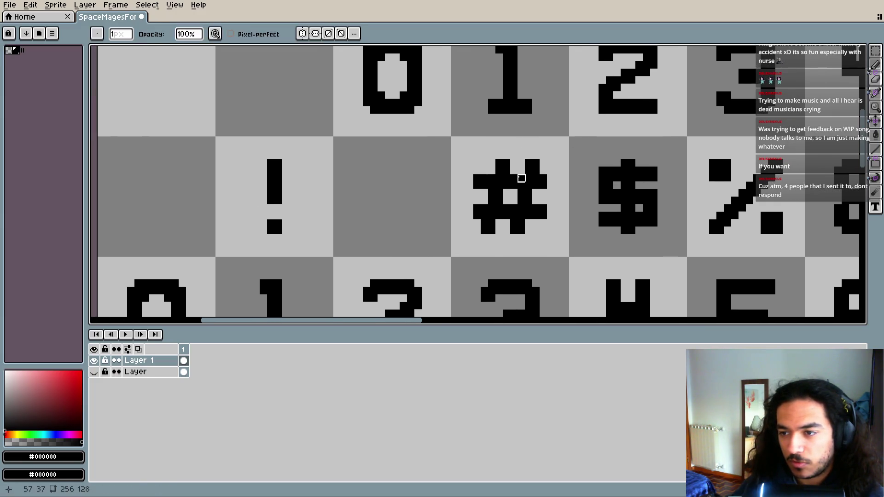
scroll(430, 180, "left", 1)
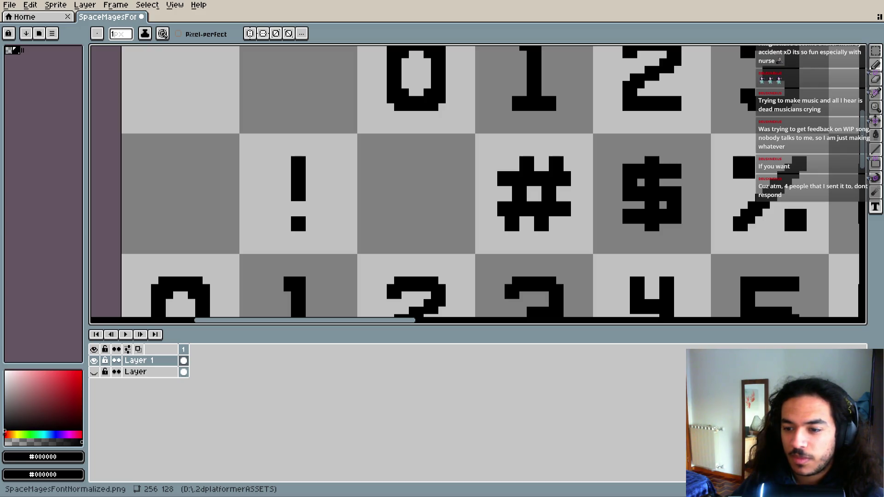
key("alt+Tab")
key("alt+Tab")
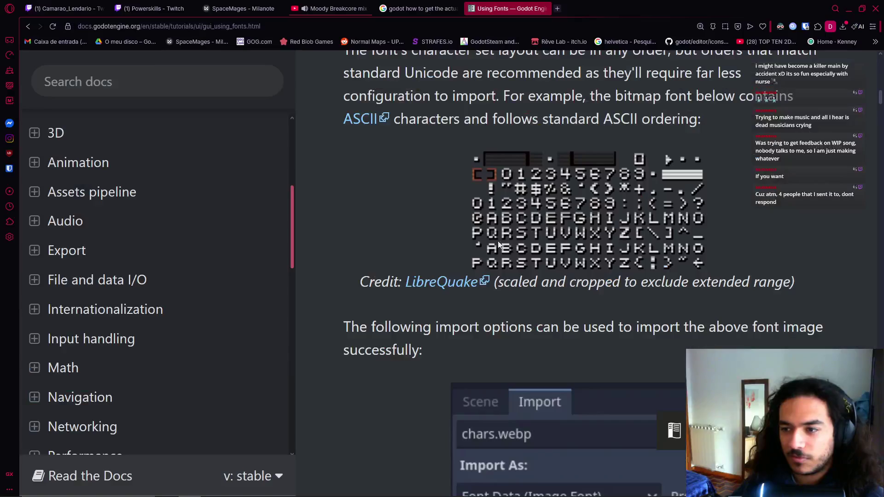
- Zoom in on the LibreQuake ASCII bitmap font example on Godot's Using Fonts page
scroll(508, 197, "up", 1)
scroll(514, 216, "up", 7, "ctrl")
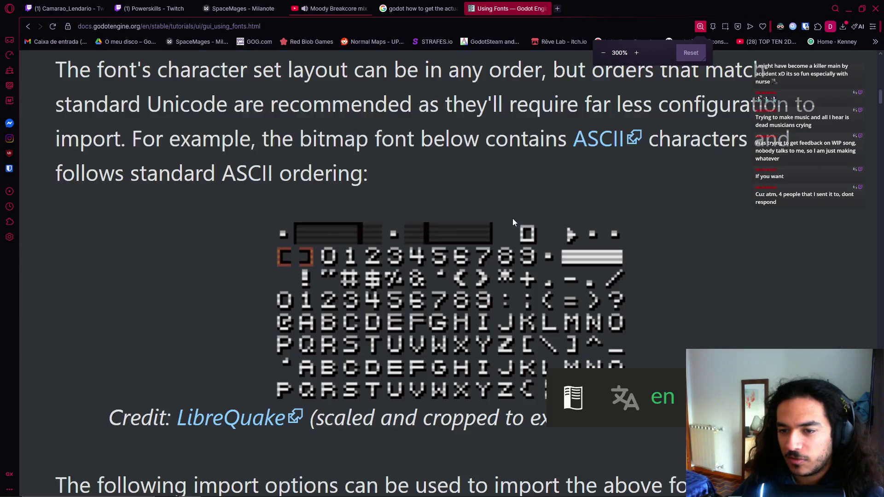
scroll(506, 228, "down", 1, "ctrl")
scroll(391, 239, "up", 3)
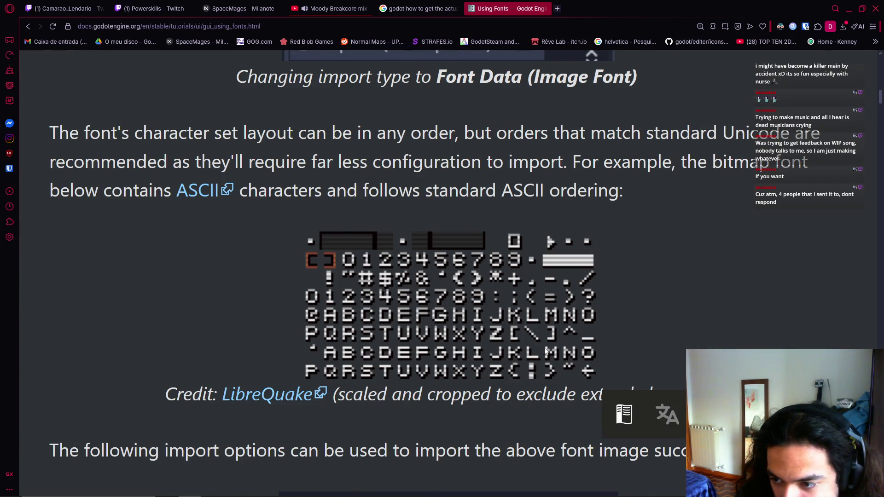
scroll(642, 338, "down", 1)
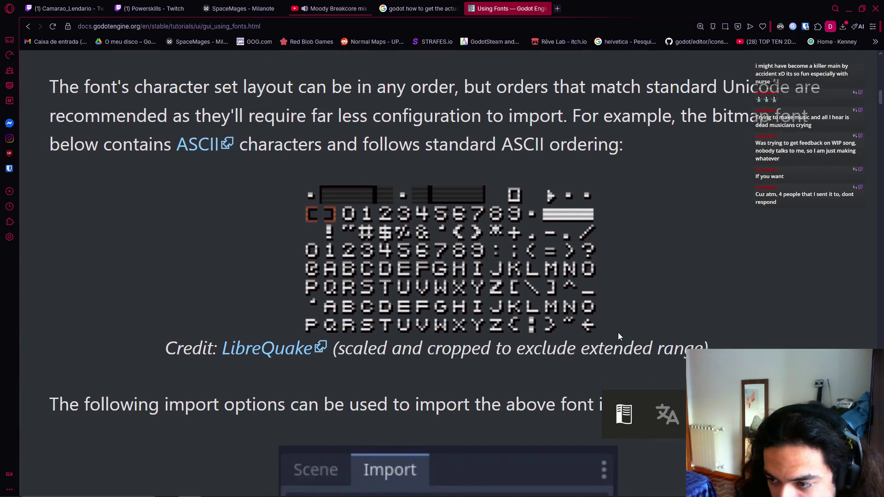
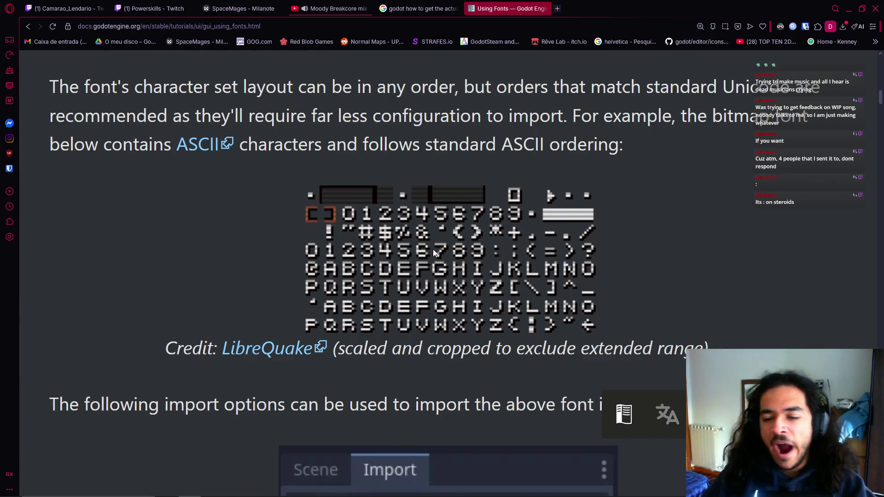
- Switch from the Godot docs to the Aseprite window showing SpaceMagesFontNormalized.png
key("alt+Tab")
key("alt+Tab")
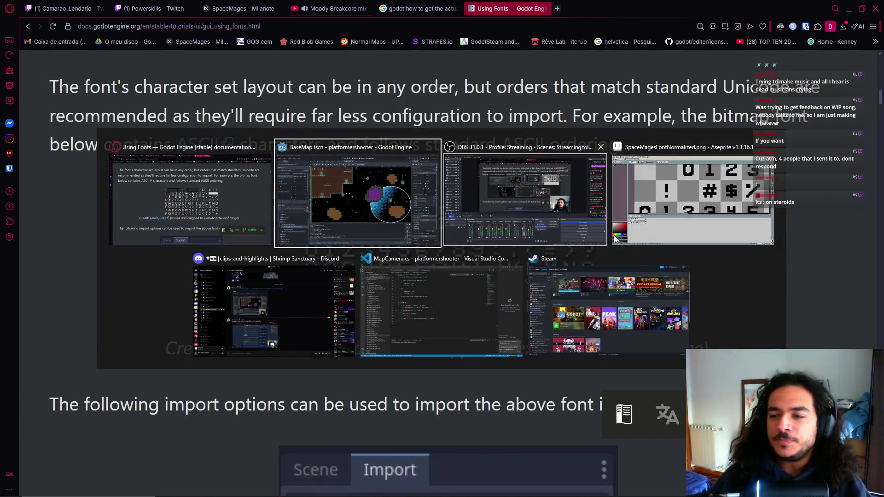
key("alt+Tab")
mouse_move(721, 301)
left_mouse_down()
mouse_move(529, 187)
mouse_move(414, 186)
mouse_move(543, 214)
left_mouse_up()
scroll(414, 186, "up", 2)
- Try saving the font sheet as PNG, but back out at the layers warning
scroll(543, 214, "down", 3)
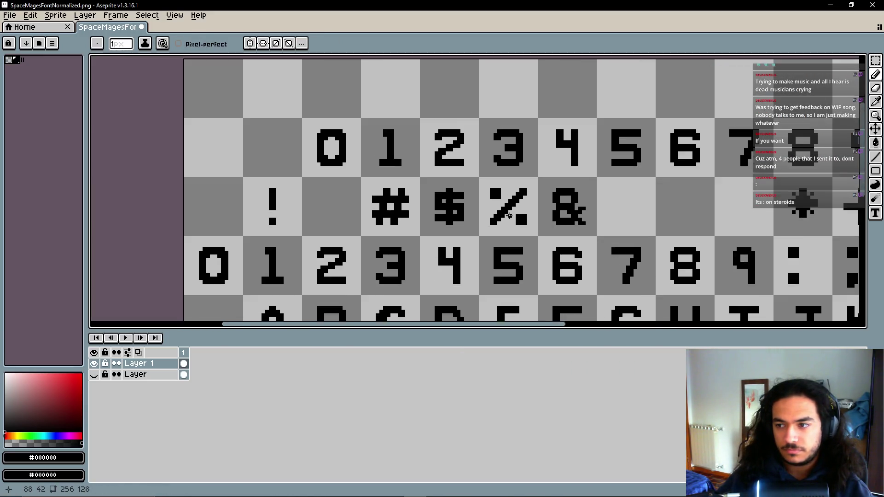
scroll(543, 214, "down", 3)
scroll(543, 214, "down", 3)
scroll(469, 194, "up", 3)
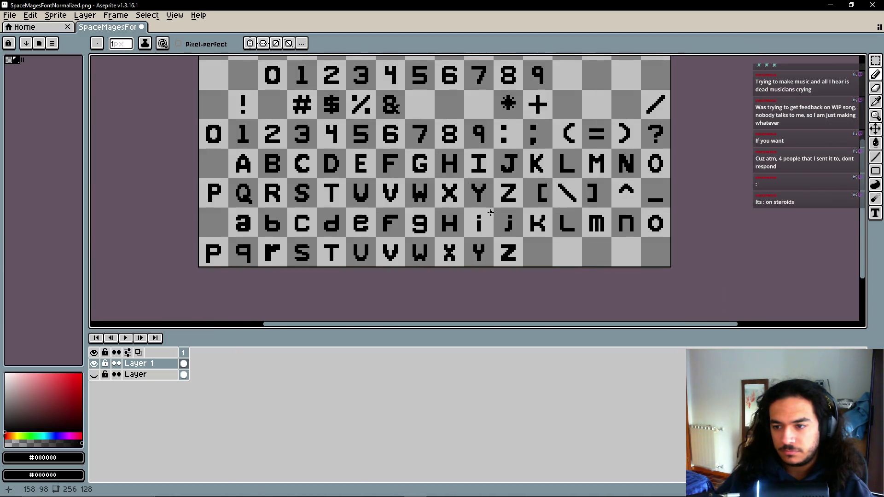
key("ctrl+s")
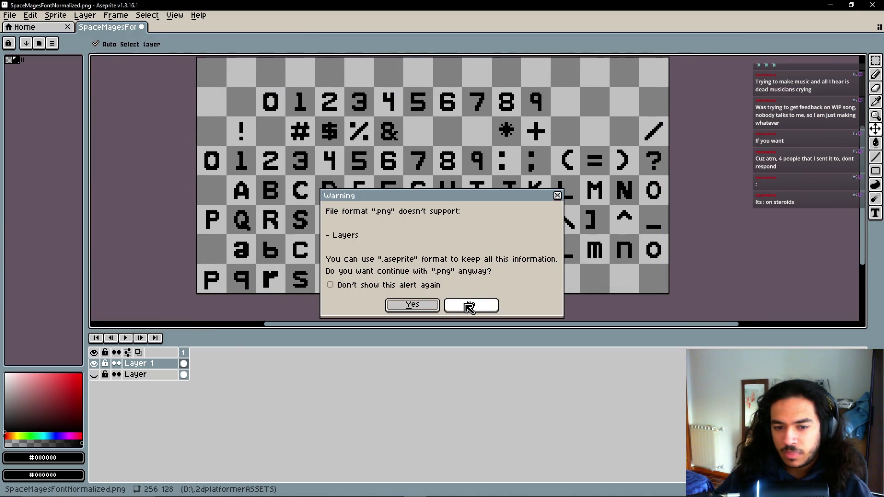
left_click(558, 195)
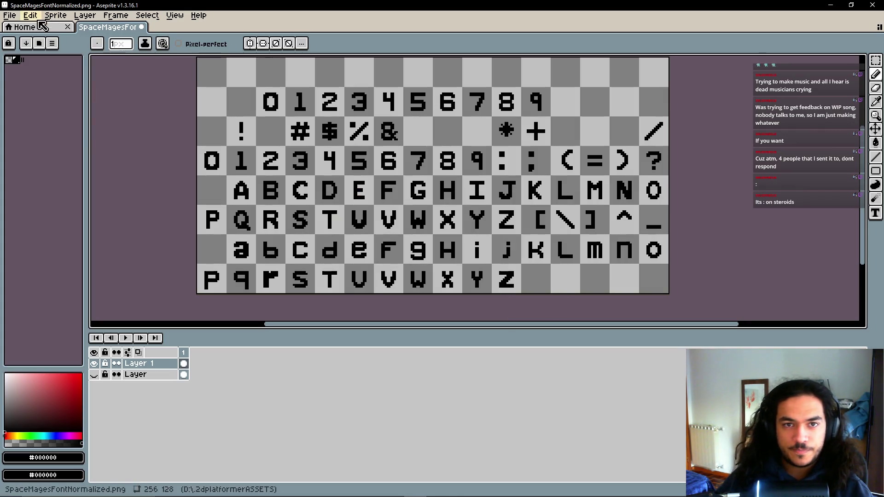
- Export the sheet over SpaceMagesFontNormalized.png via File > Export, confirming the overwrite
left_click(18, 17)
left_click(140, 108)
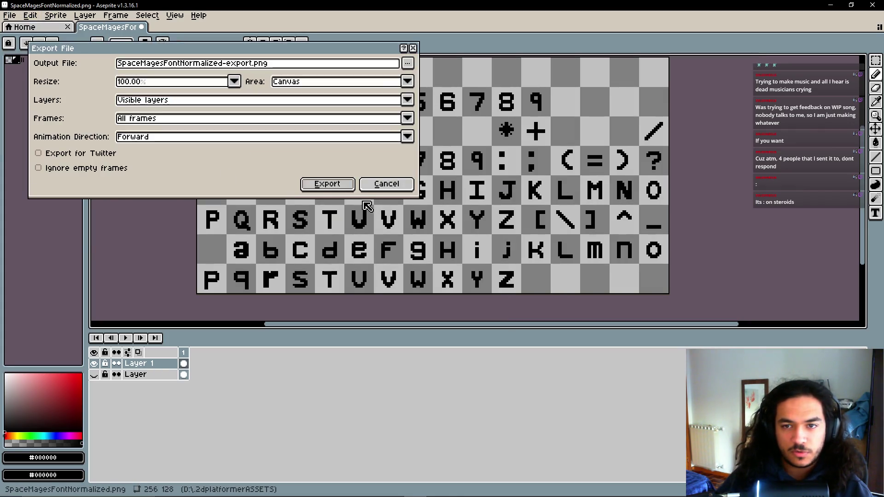
left_click(407, 63)
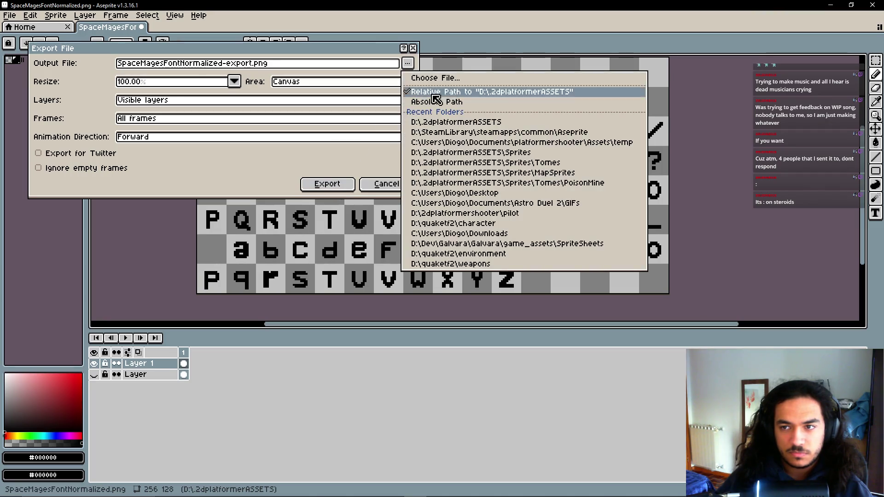
left_click(442, 78)
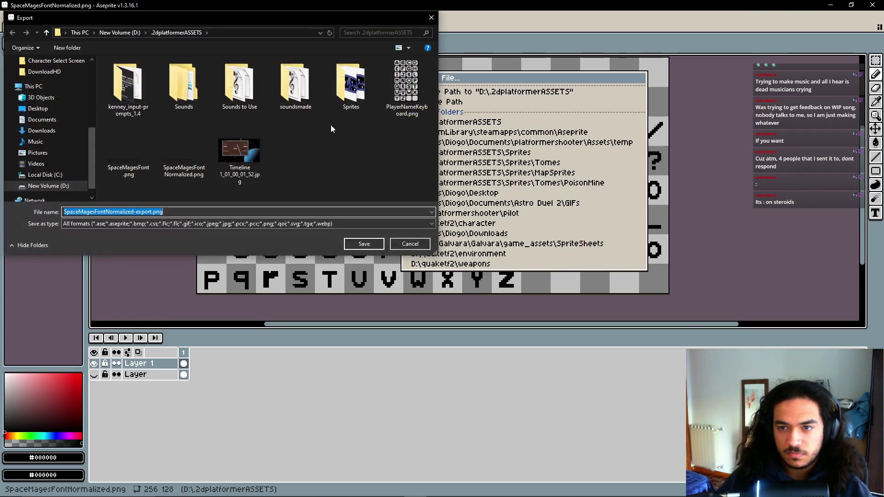
left_click(184, 152)
left_click(363, 244)
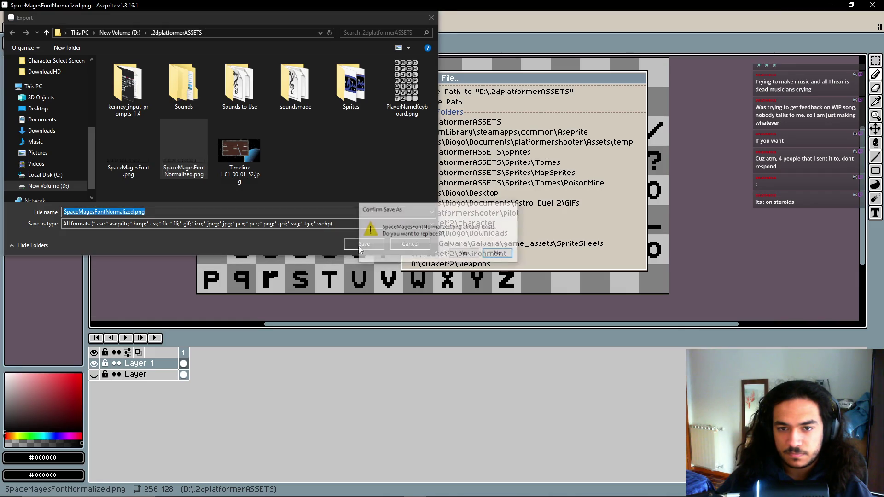
left_click(464, 254)
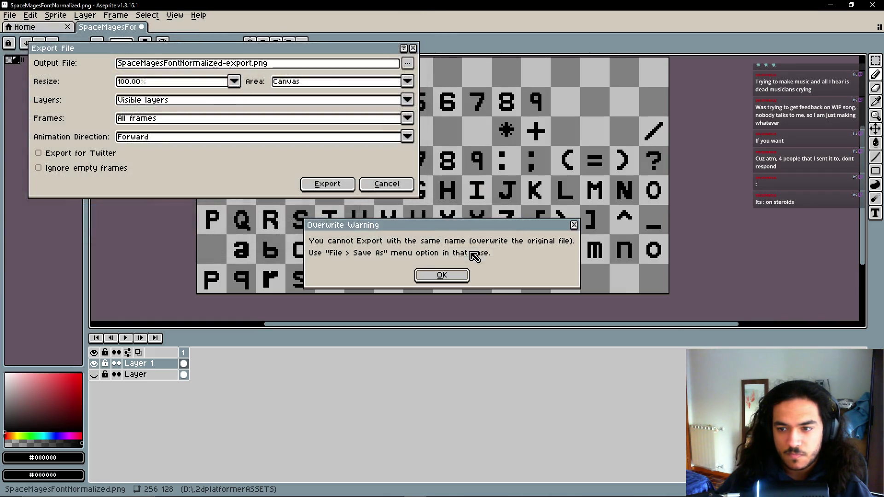
left_click(447, 279)
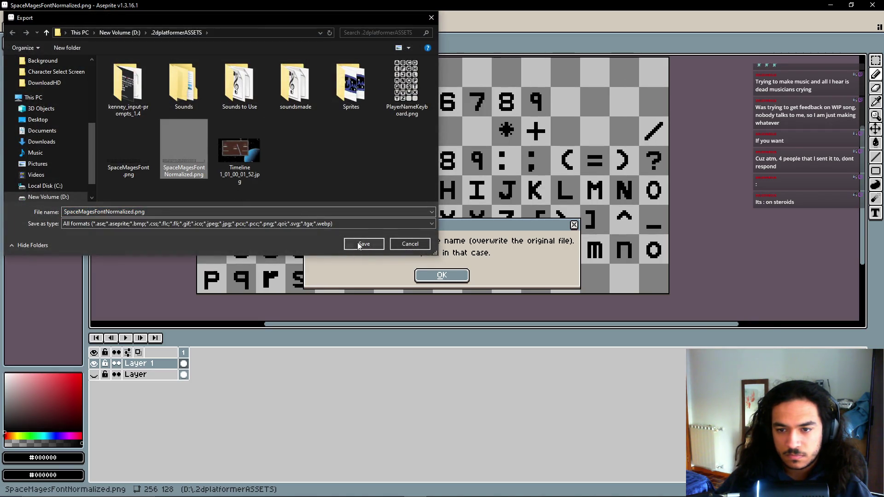
- Retry exporting over the original PNG a few times, then cancel the export
left_click(364, 243)
left_click(464, 254)
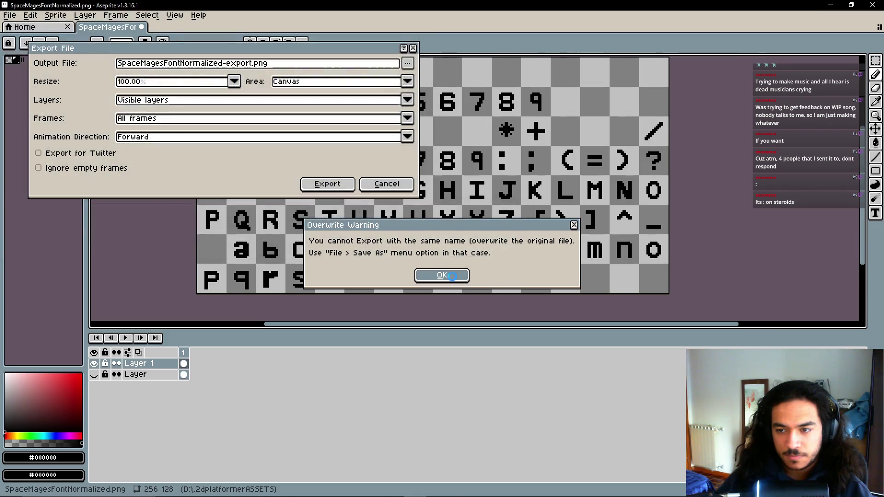
left_click(364, 243)
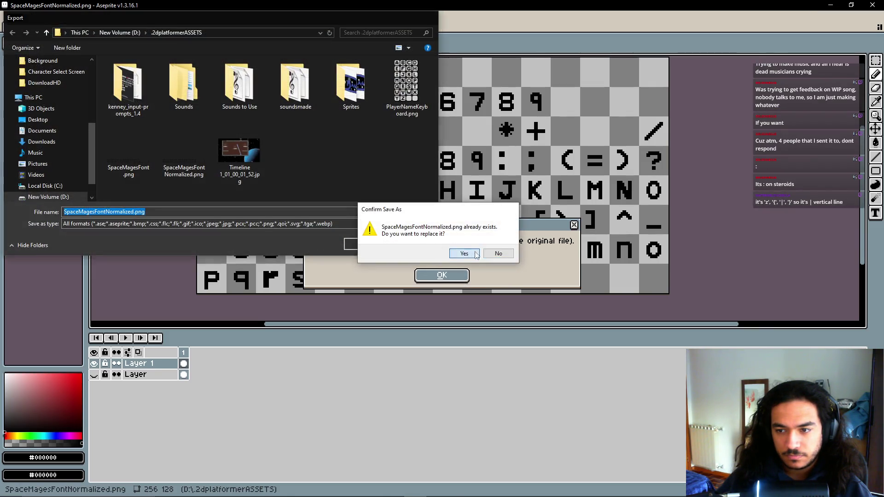
left_click(460, 253)
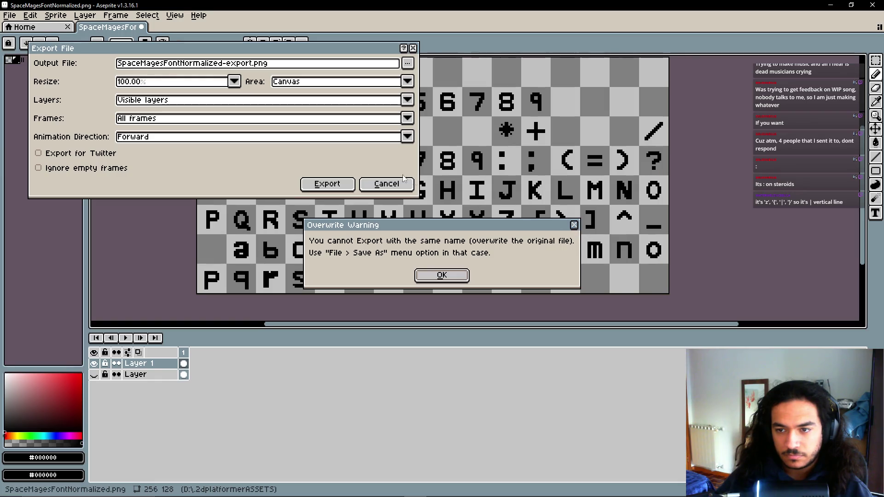
left_click(574, 224)
left_click(410, 244)
- Save over SpaceMagesFontNormalized.png as a flat PNG, accepting that layers are dropped
key("Return")
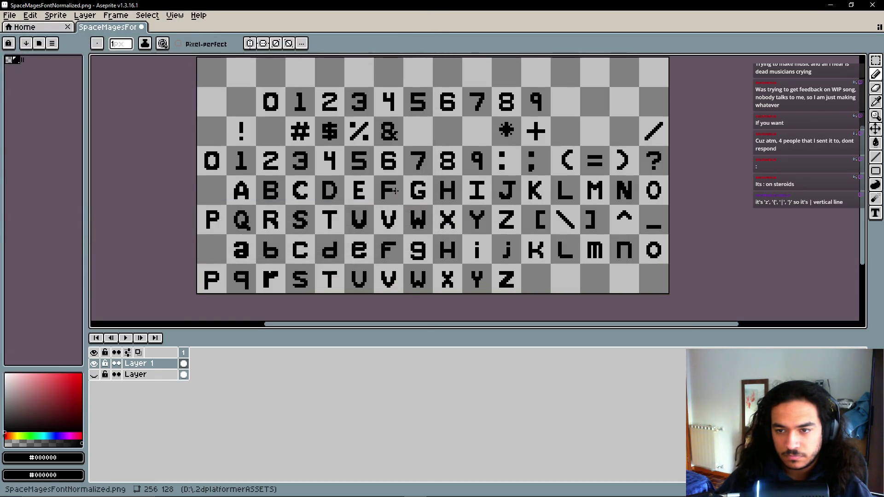
left_click(422, 306)
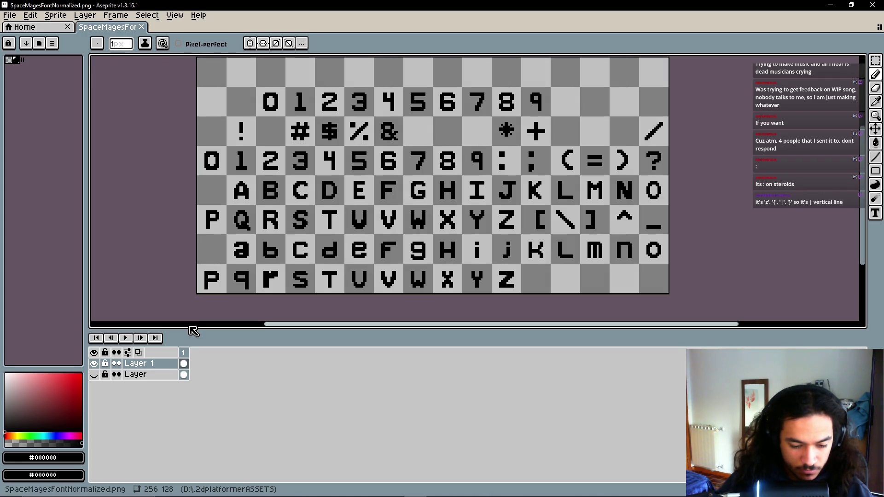
key("alt+Tab")
- Scroll the Using Fonts page to the ASCII-ordered LibreQuake bitmap font example, adjusting page zoom
left_click(384, 199)
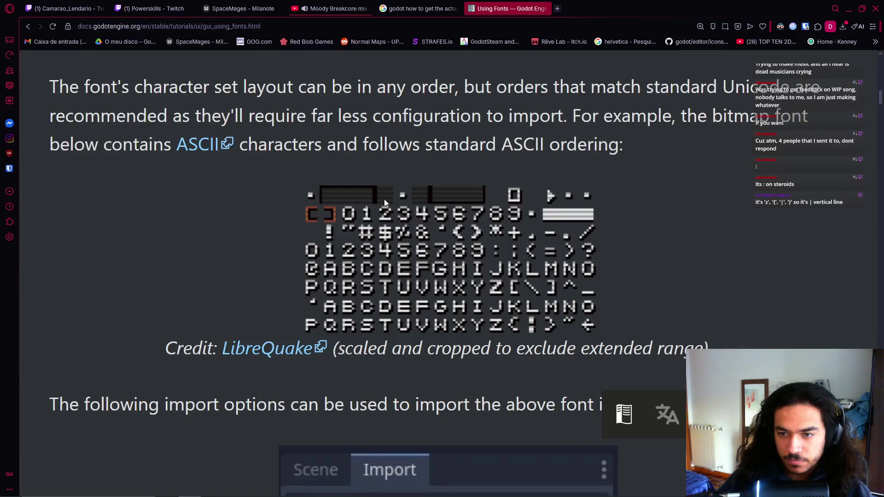
scroll(521, 339, "up", 3)
scroll(518, 330, "down", 2)
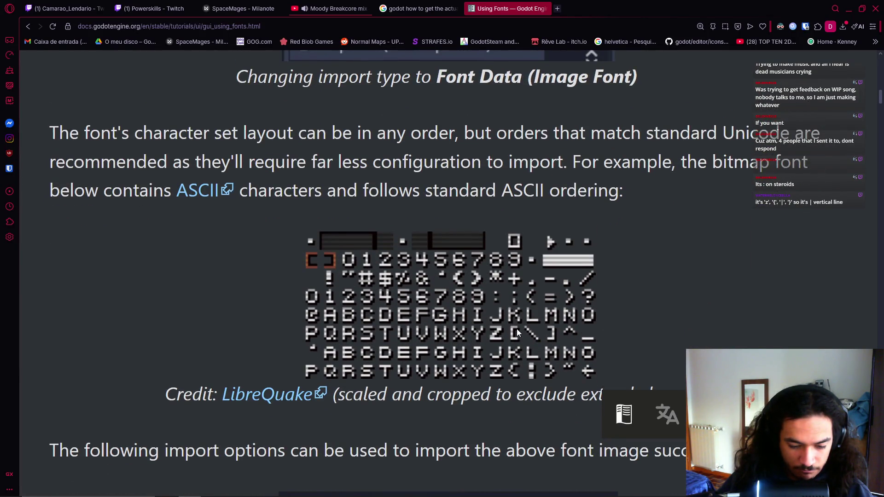
scroll(521, 334, "down", 1)
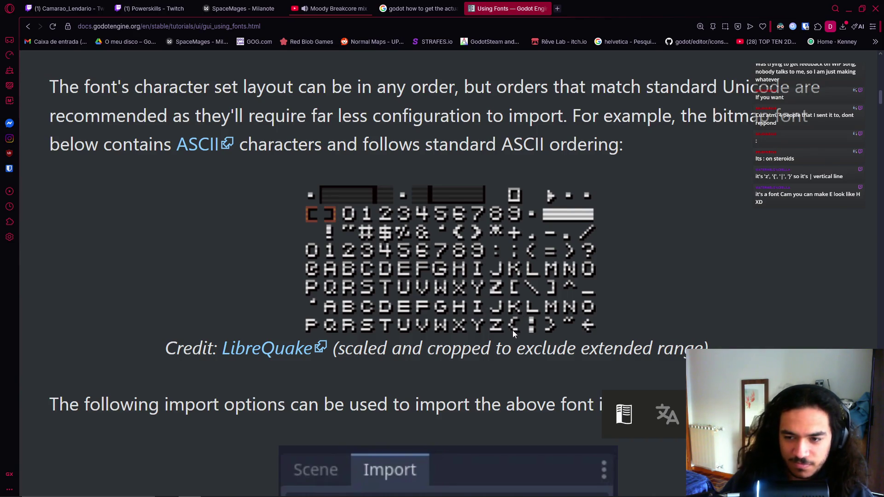
key("ctrl+minus")
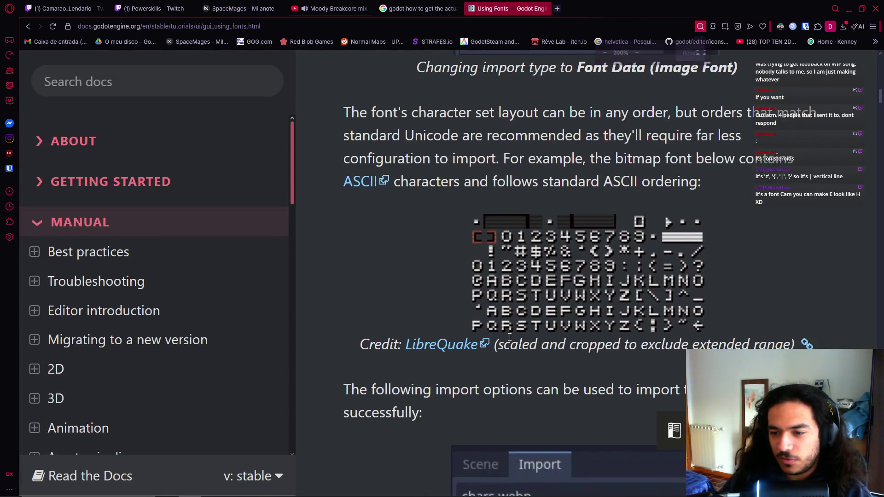
key("ctrl+plus")
scroll(509, 336, "down", 2)
scroll(504, 333, "up", 3)
scroll(504, 334, "up", 2)
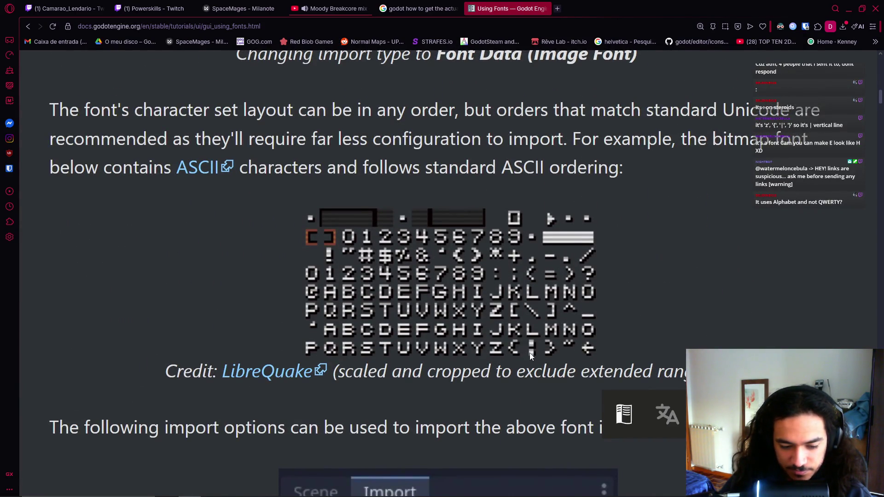
key("alt+Tab")
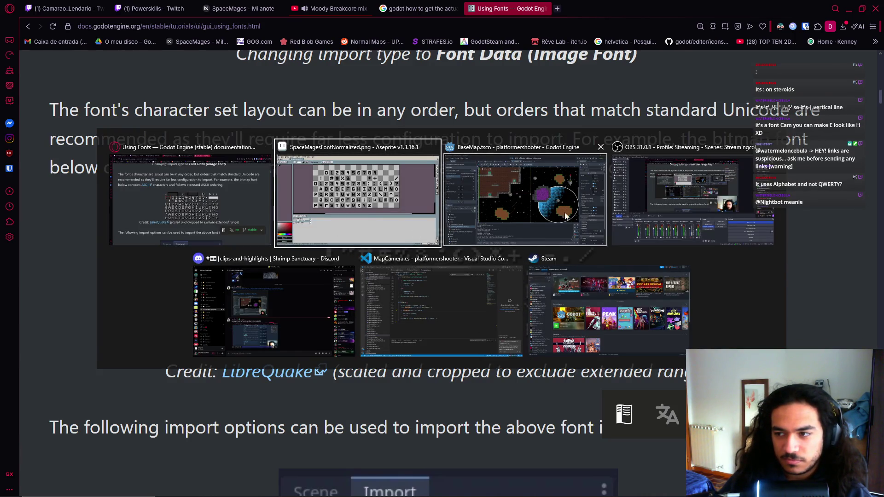
- Reveal the hidden OBS chat message and select its ascii-code.com link
left_click(691, 216)
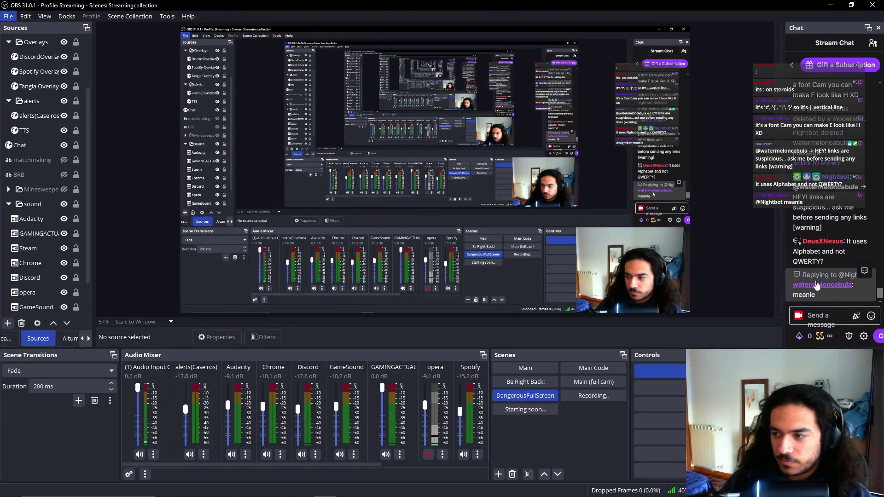
left_click(818, 166)
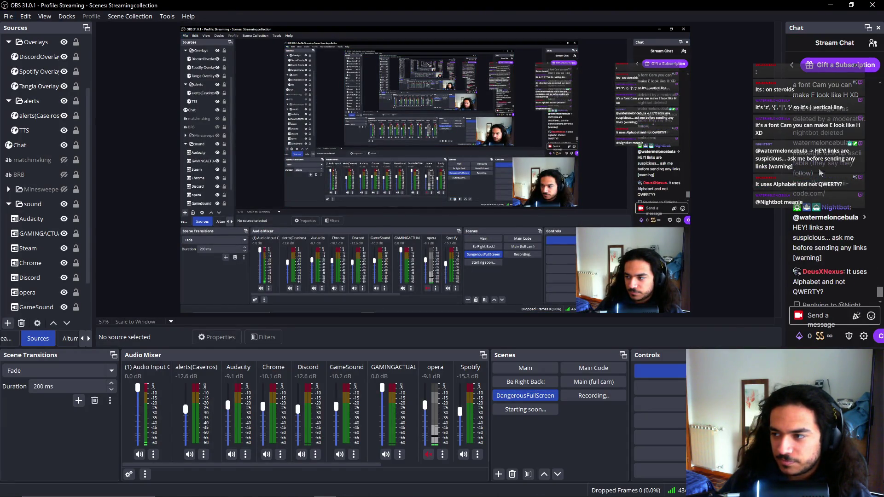
left_click_drag(830, 192, 815, 180)
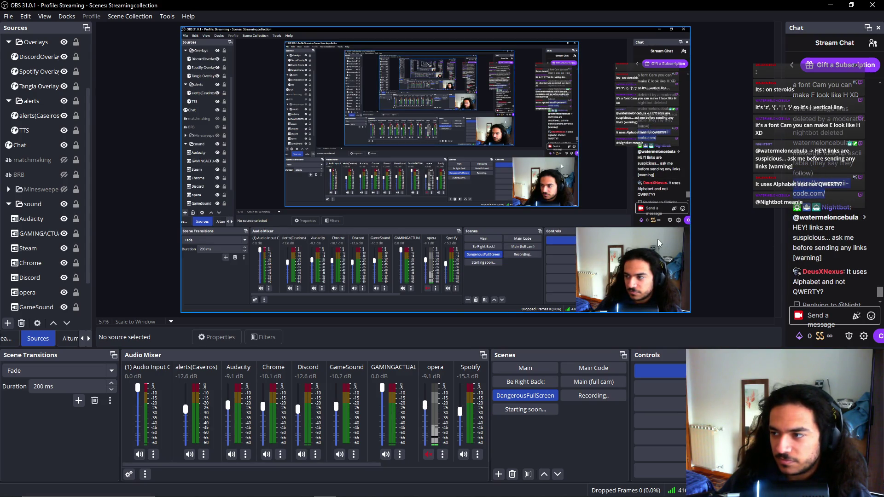
key("alt+Tab")
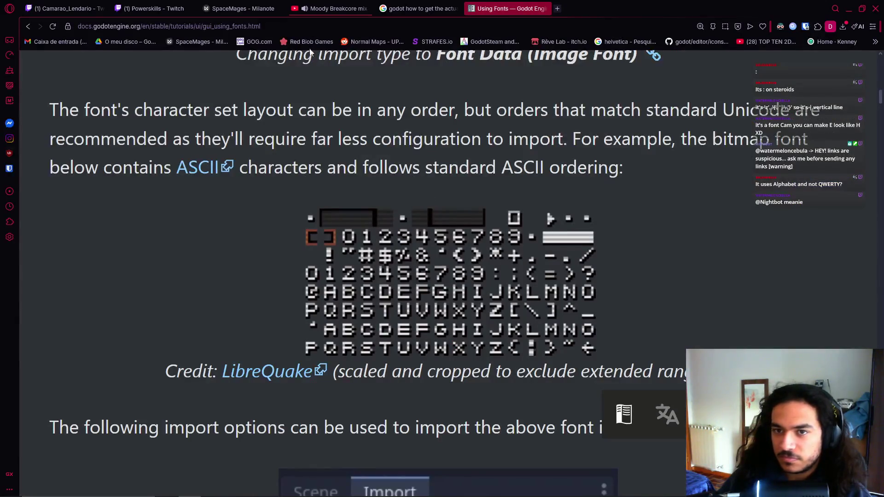
- Load the pasted ascii-code.com address in a new tab and accept the cookie consent
left_click(557, 8)
type("https://www.ascii-code.com/")
key("Return")
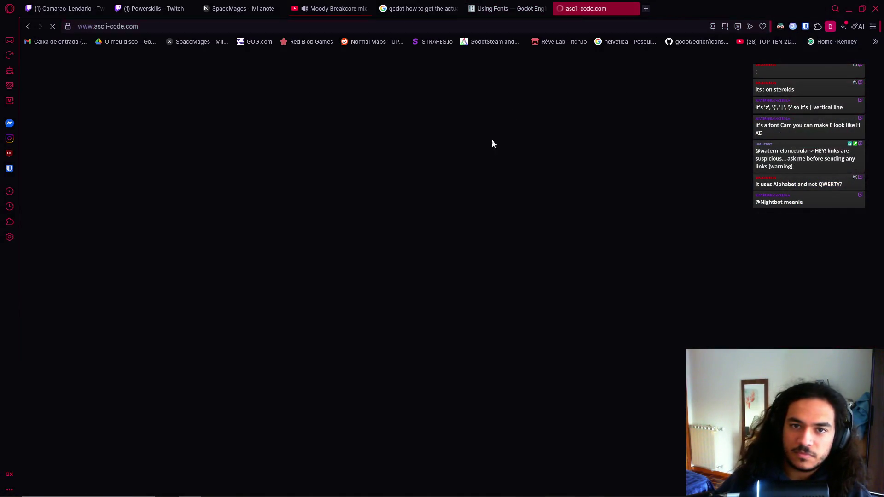
scroll(306, 345, "down", 2)
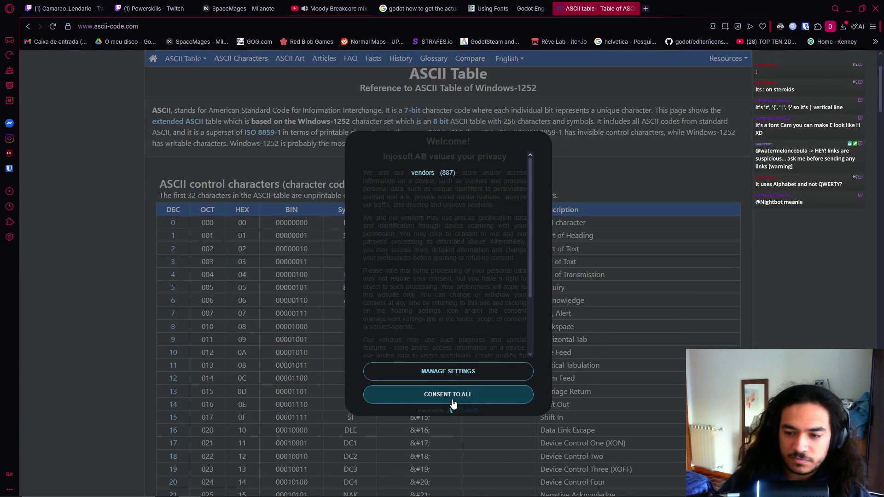
left_click(420, 380)
scroll(446, 354, "down", 3)
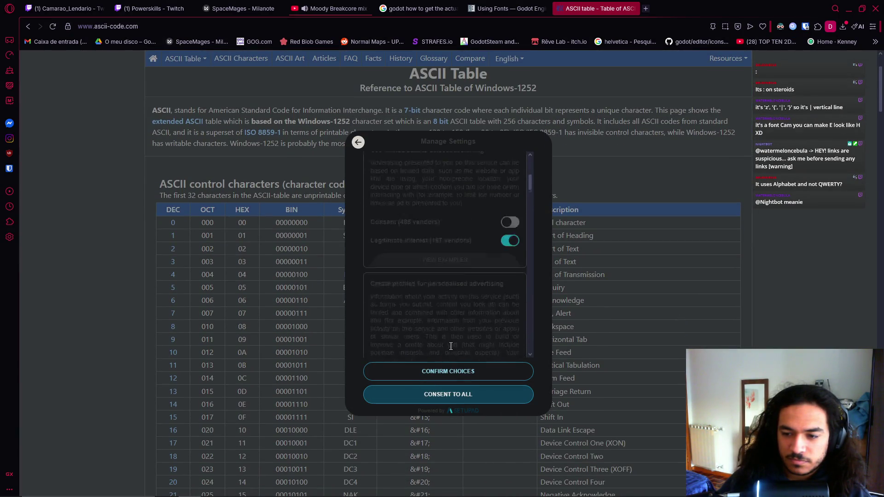
left_click(448, 371)
- Scroll through the ASCII table's control characters, briefly selecting CAN at code 24
scroll(629, 364, "down", 5)
scroll(410, 346, "up", 4)
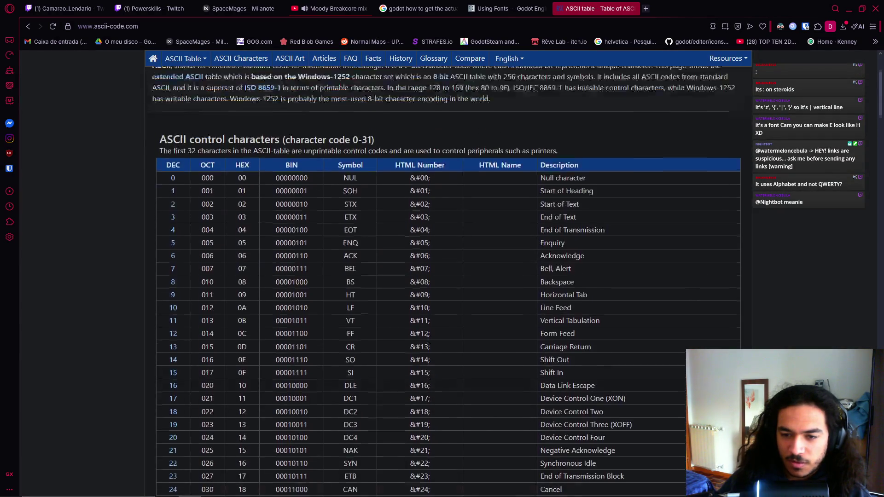
scroll(411, 347, "down", 3)
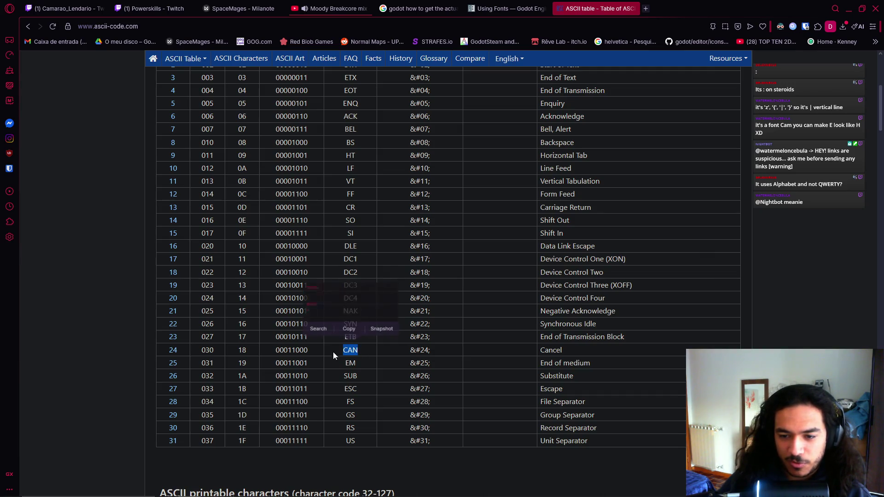
left_click(366, 360)
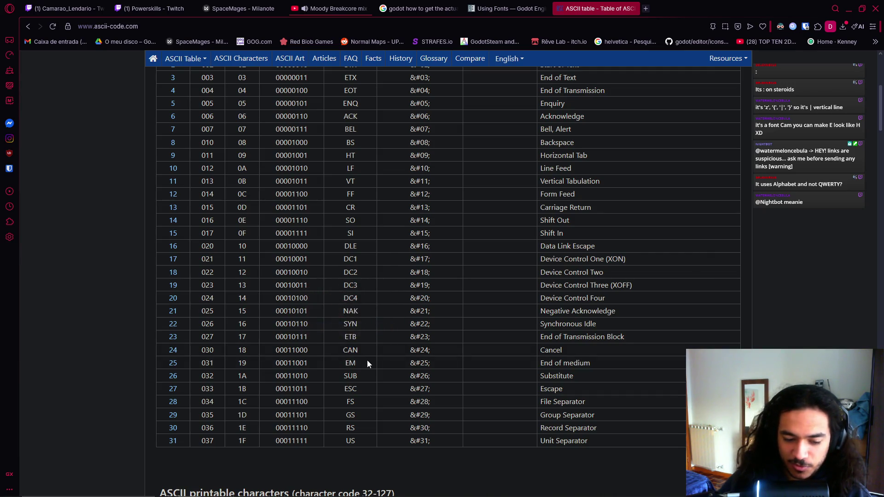
double_click(345, 350)
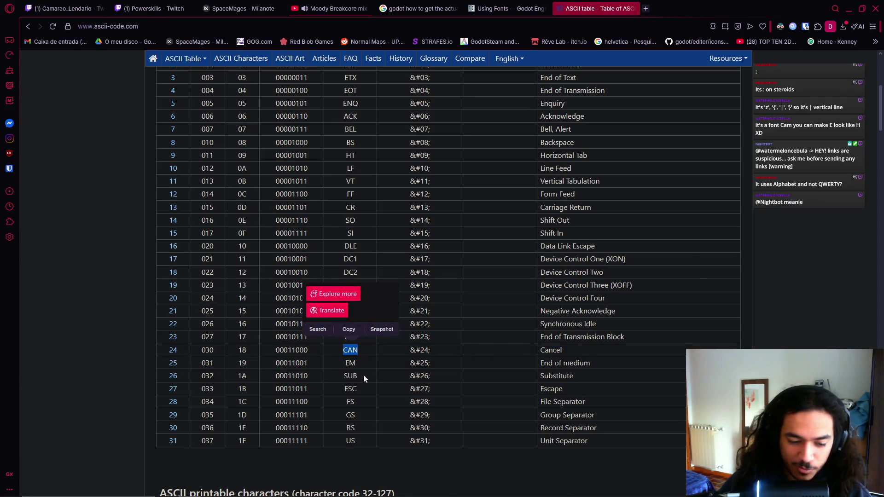
left_click(426, 378)
scroll(432, 388, "down", 2)
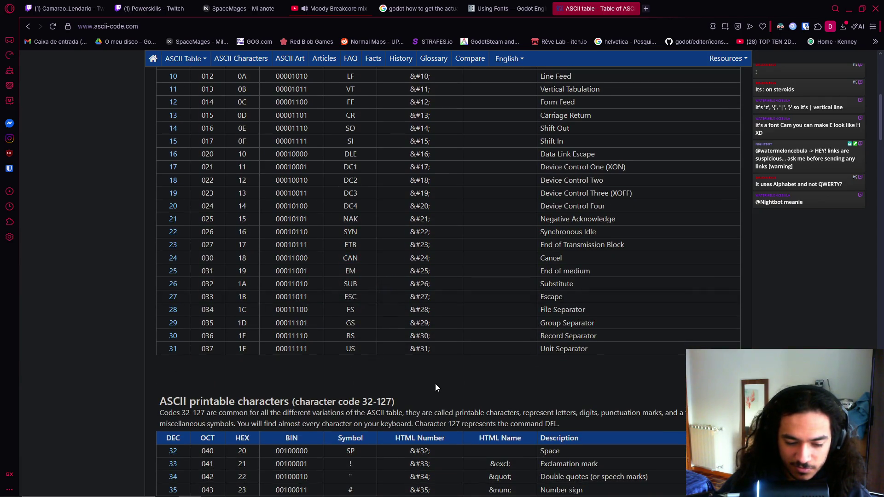
scroll(436, 382, "down", 2)
scroll(437, 382, "down", 3)
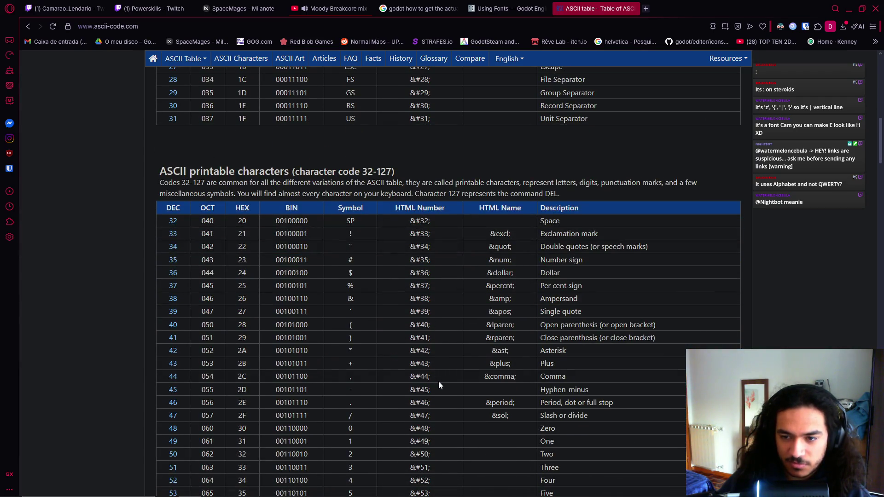
scroll(437, 382, "down", 1)
scroll(436, 382, "down", 2)
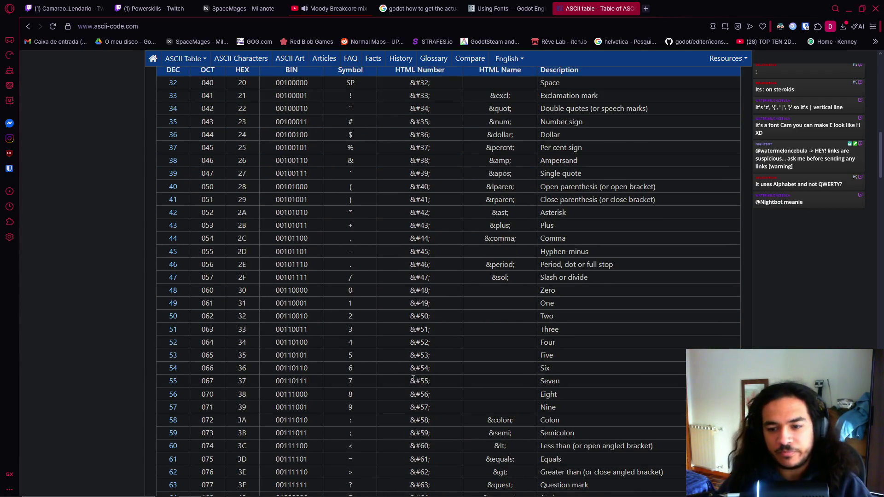
scroll(413, 379, "down", 2)
scroll(385, 398, "up", 3)
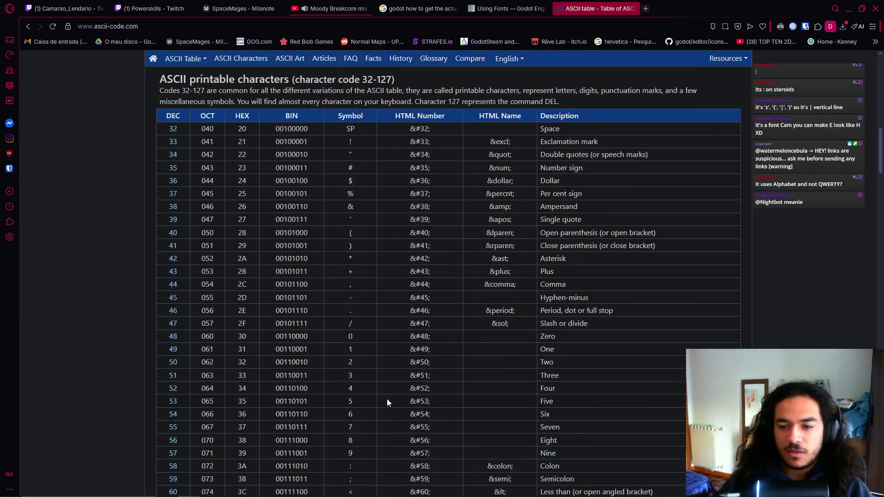
scroll(386, 400, "down", 2)
left_click_drag(336, 250, 360, 357)
- Scroll down through the printable characters to code 127, selecting the | symbol at 124
scroll(361, 357, "down", 5)
scroll(363, 359, "down", 5)
scroll(366, 359, "down", 2)
scroll(372, 360, "down", 3)
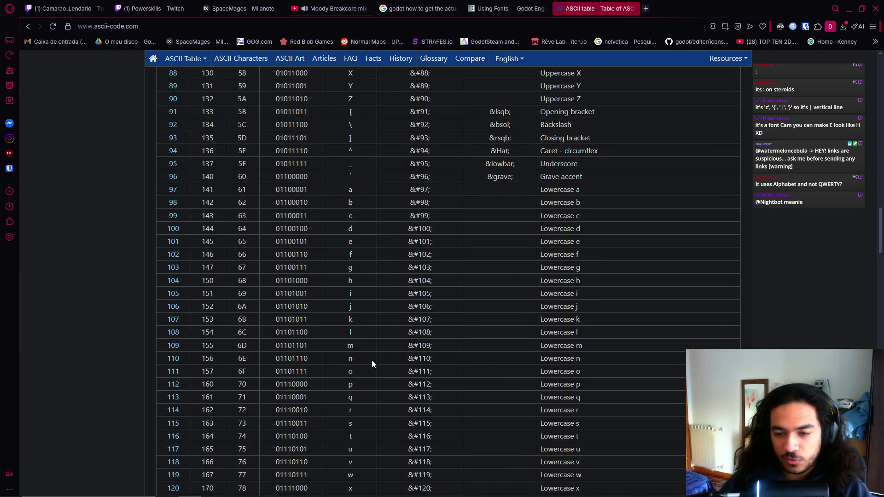
scroll(380, 362, "down", 6)
scroll(371, 378, "up", 10)
scroll(370, 377, "up", 10)
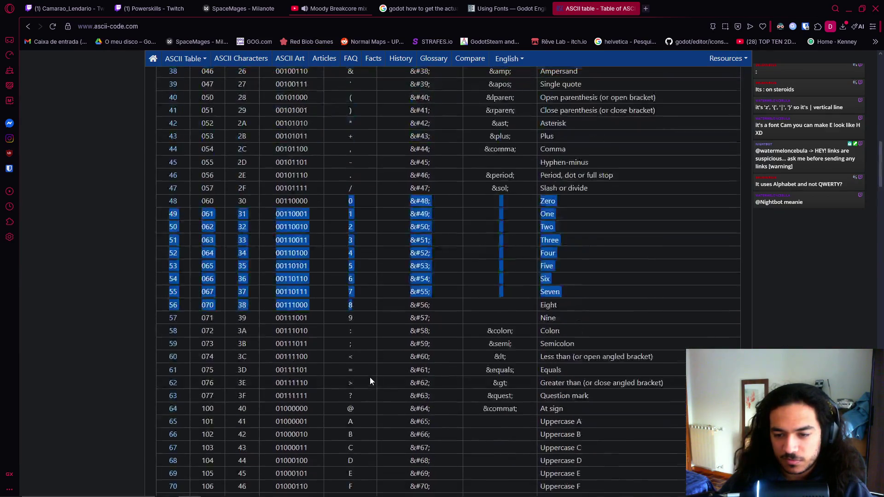
scroll(367, 374, "up", 4)
scroll(359, 372, "down", 1)
scroll(357, 371, "down", 2)
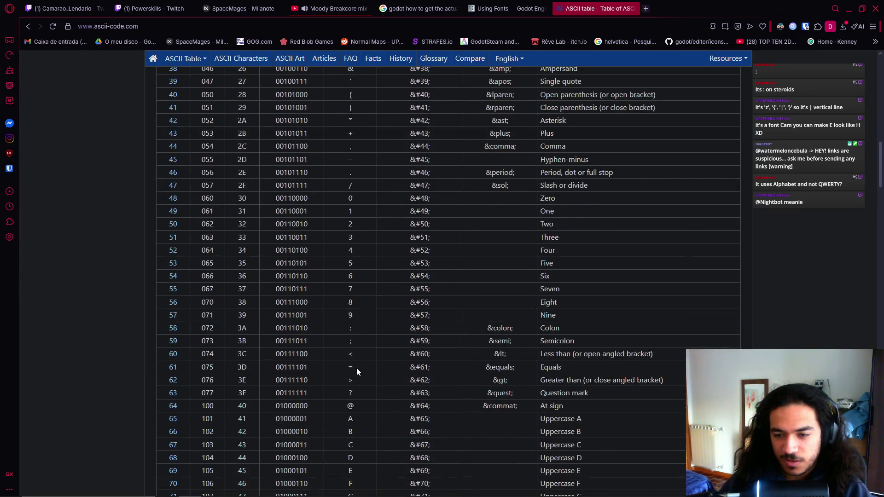
scroll(358, 371, "down", 5)
scroll(356, 371, "down", 3)
scroll(356, 371, "down", 2)
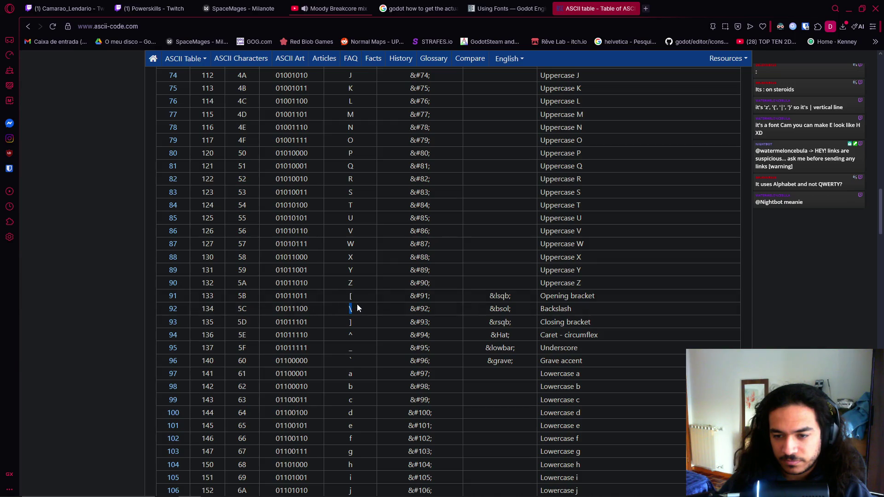
scroll(358, 369, "down", 5)
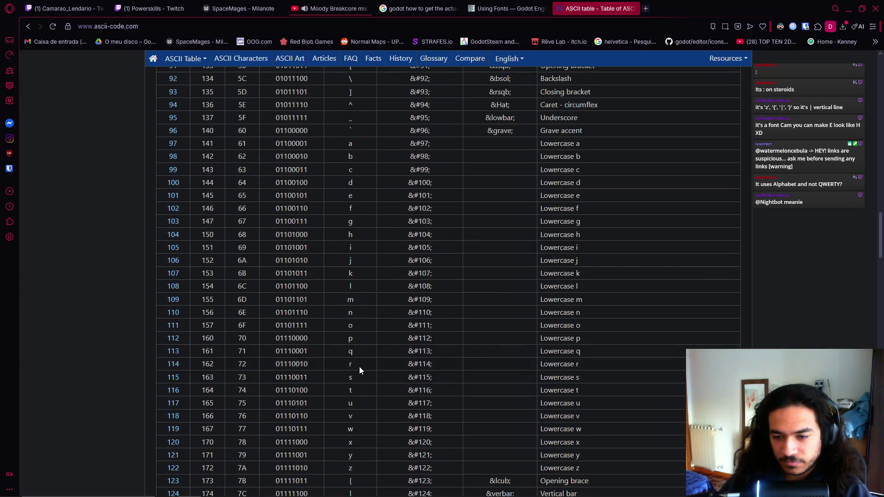
scroll(362, 392, "down", 3)
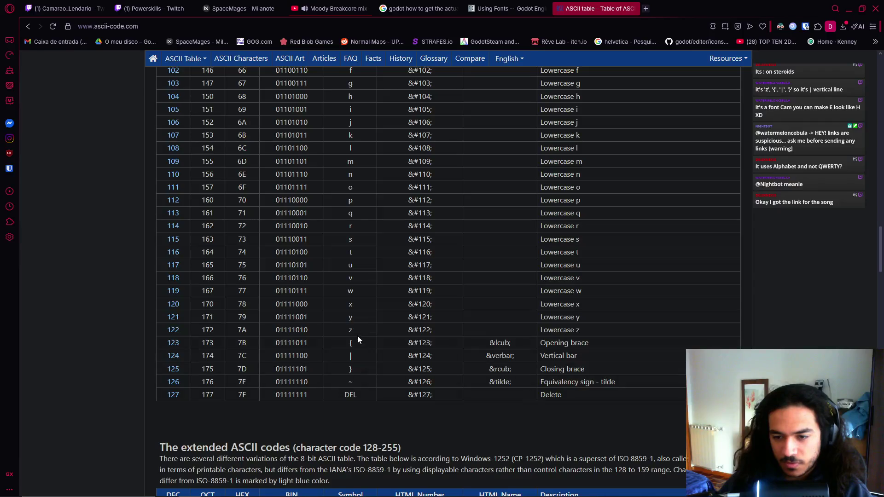
double_click(358, 356)
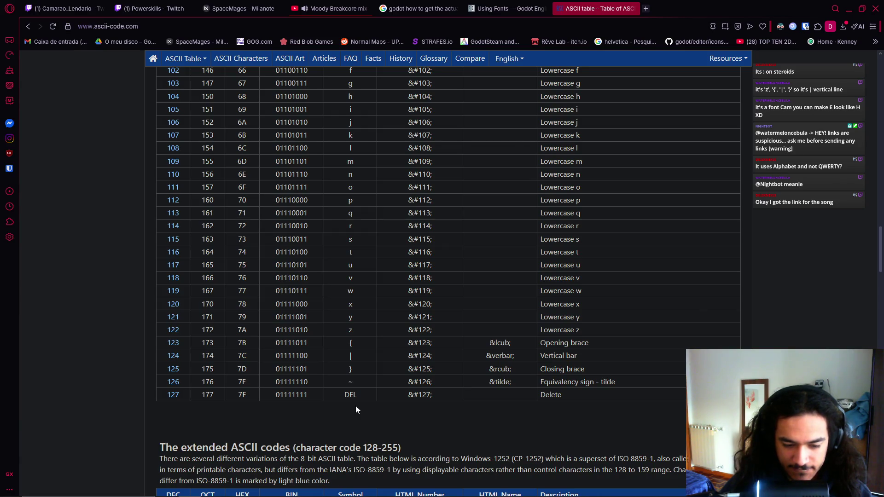
key("alt+Tab")
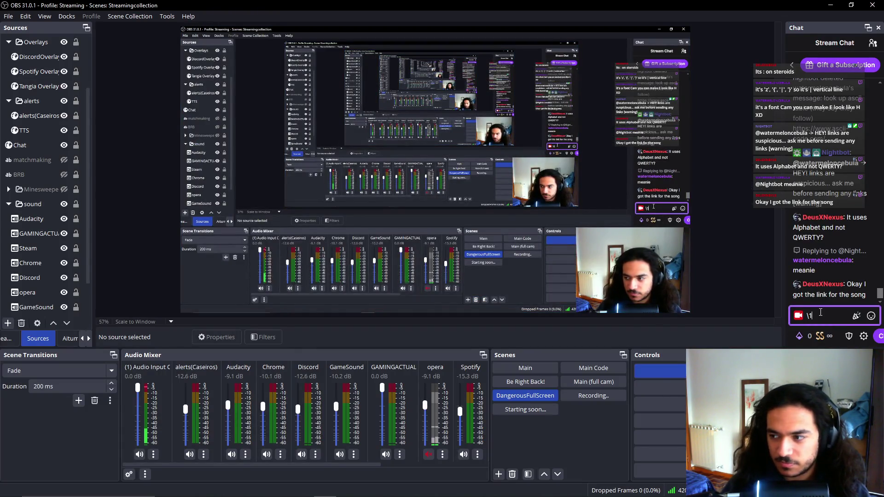
- Send a !permit command in the OBS chat so a viewer can post a link
type("!permit £")
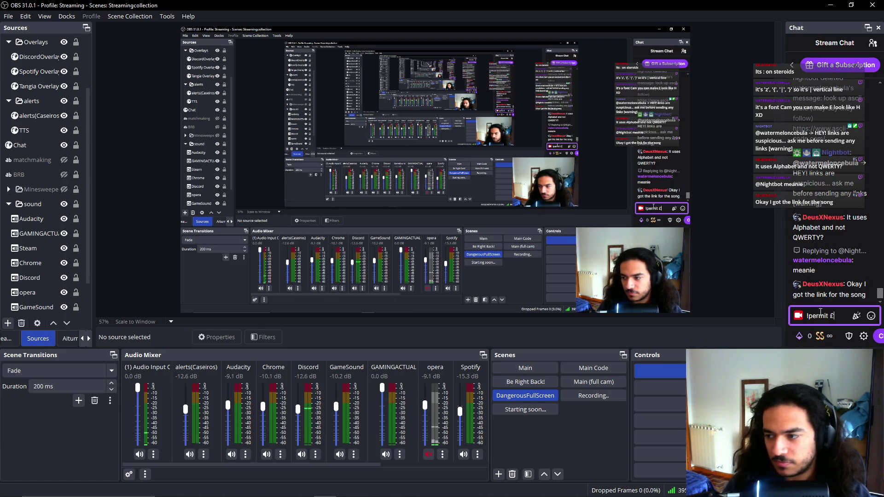
key("BackSpace")
type("@de")
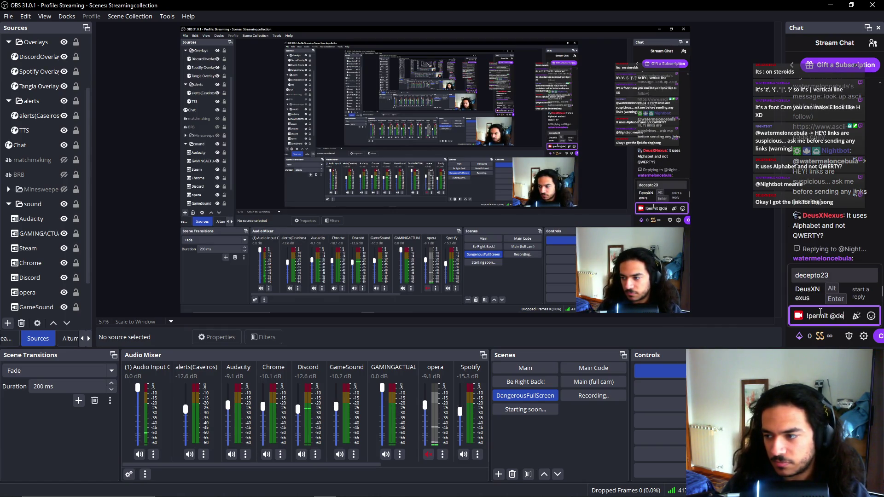
left_click(807, 293)
key("Return")
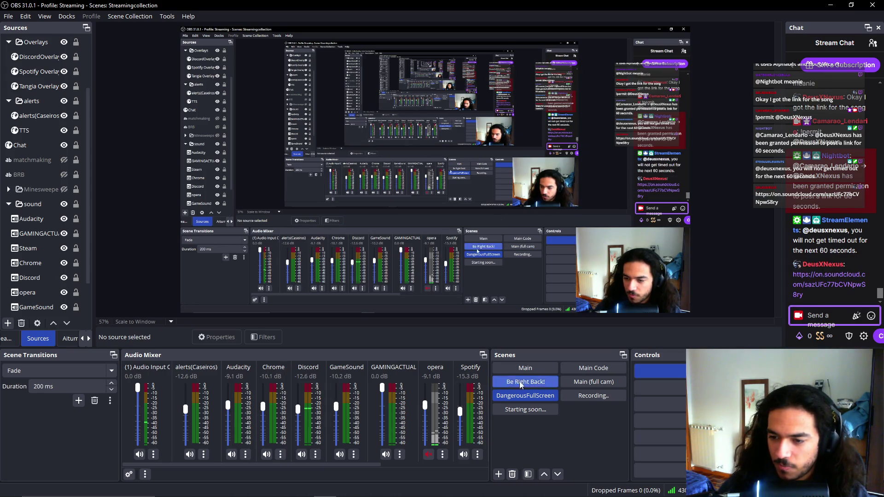
key("alt+Tab")
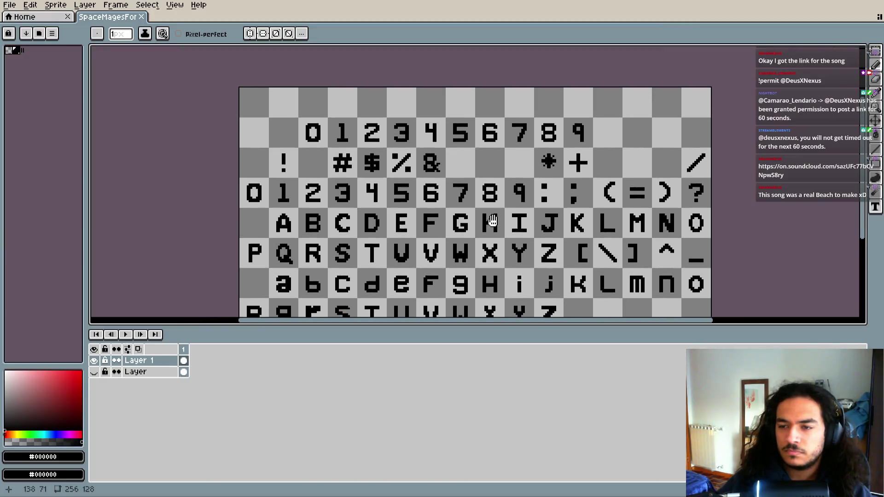
- Zoom and pan the font sheet to the bottom glyph rows after lowercase z
scroll(451, 156, "up", 2)
scroll(449, 161, "up", 1)
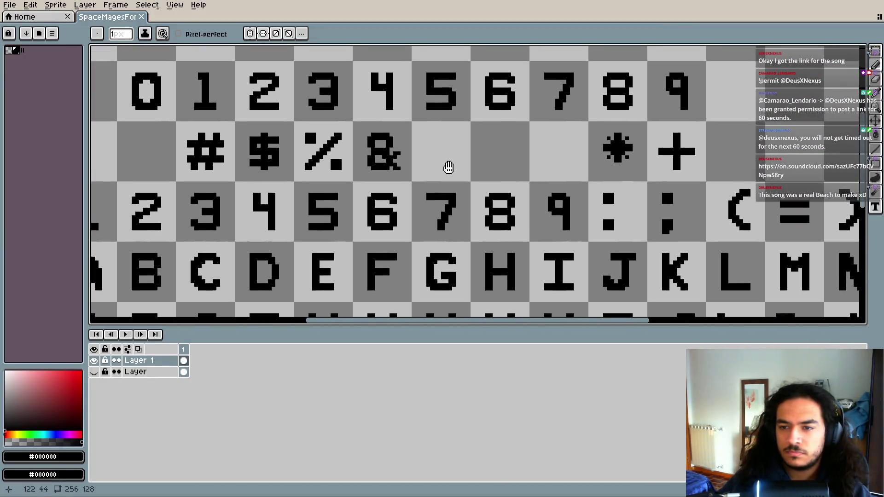
scroll(444, 170, "down", 2)
left_click_drag(442, 173, 416, 178)
scroll(409, 177, "up", 1)
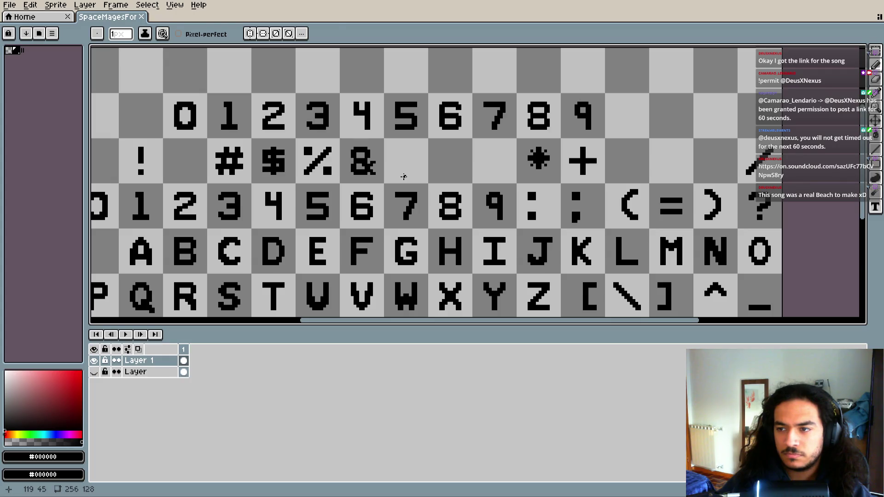
key("alt+Tab")
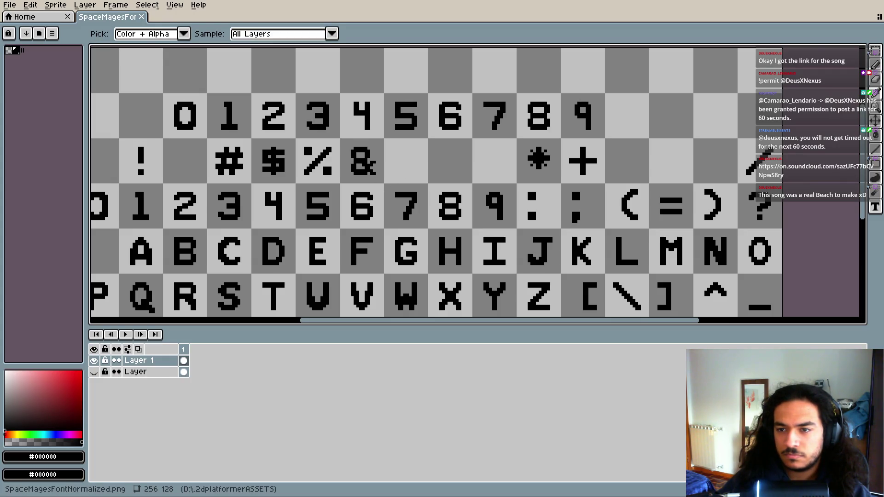
scroll(460, 231, "down", 5)
scroll(460, 230, "up", 1)
scroll(479, 216, "up", 3)
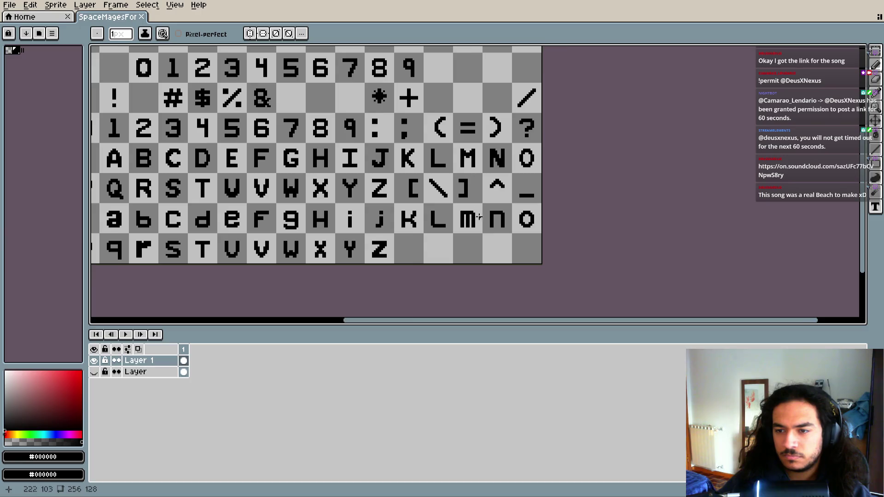
scroll(479, 217, "up", 1)
key("alt+Tab")
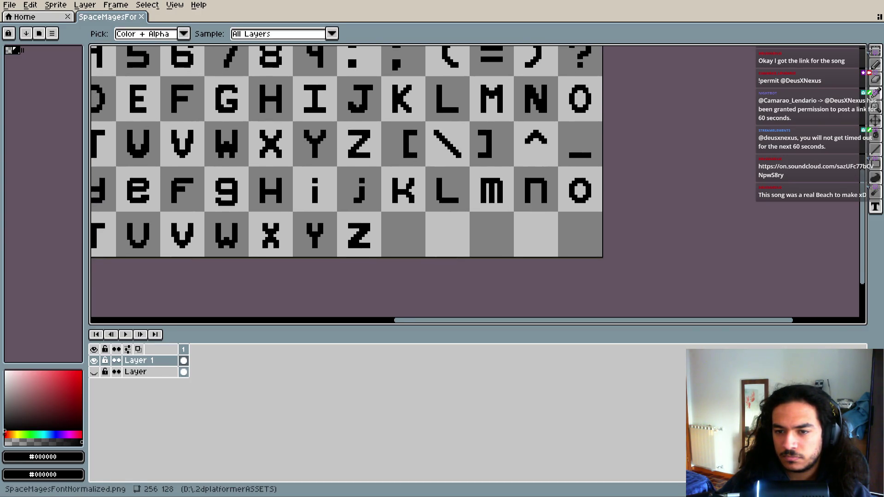
scroll(479, 221, "up", 2)
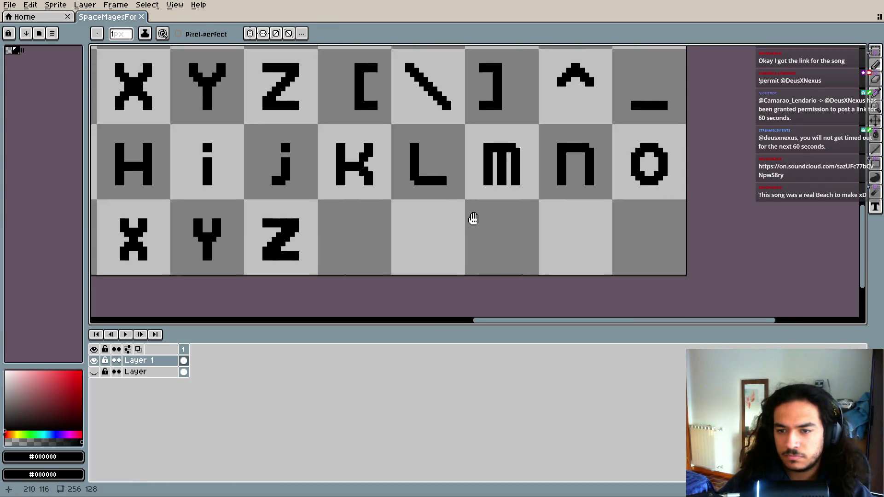
key("alt+Tab")
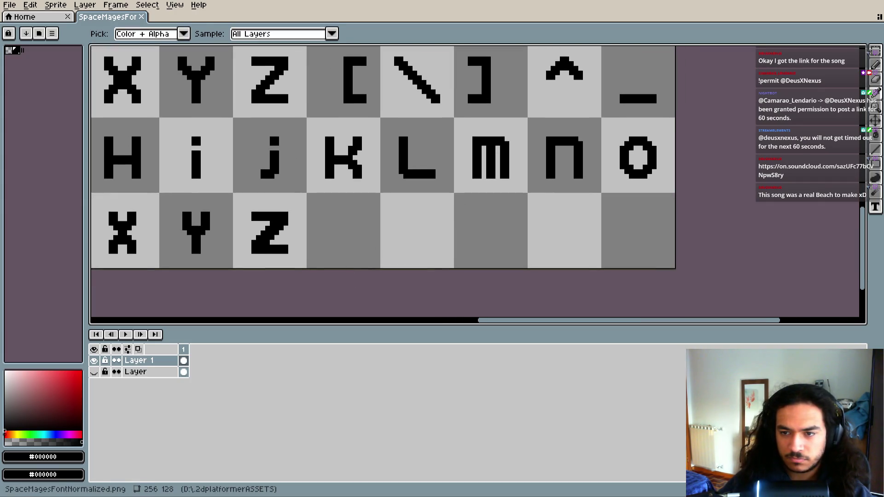
- Set the Pencil brush to 2 px and place a dot in the empty | cell
left_click_drag(434, 219, 451, 236)
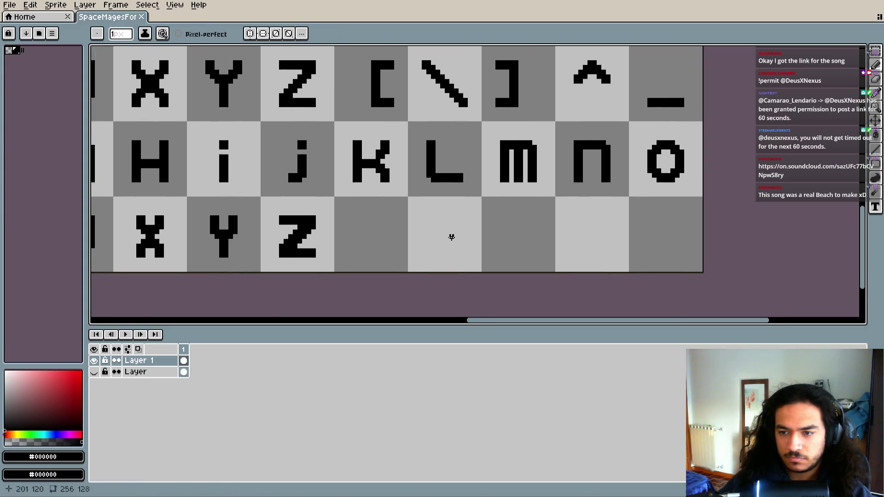
key("plus")
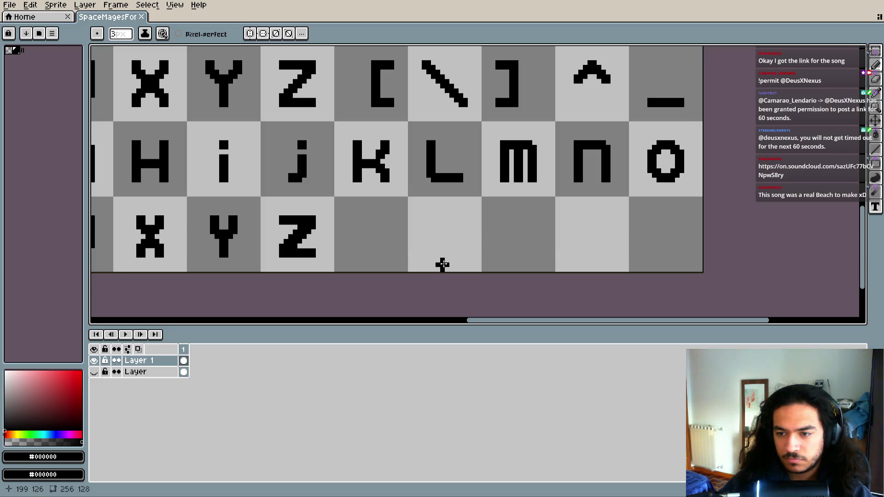
key("minus")
left_click(441, 263)
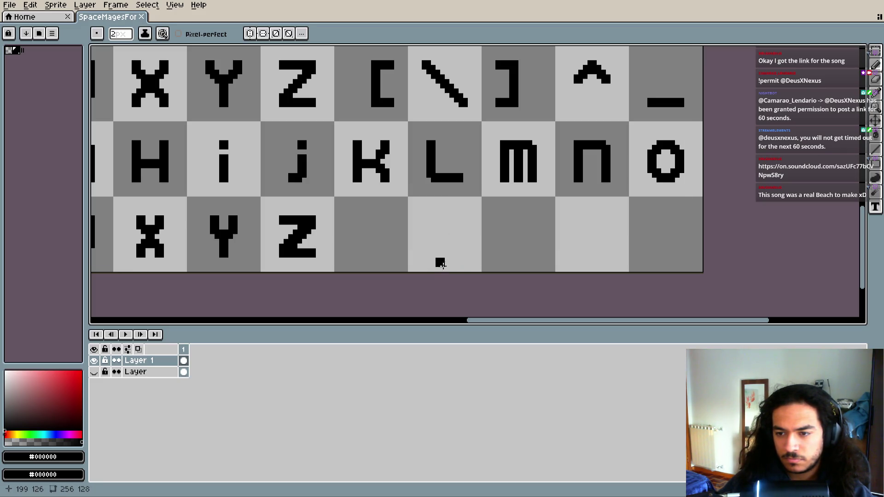
- Draw a vertical bar in the | cell, toggling the Eraser to clean it up
scroll(442, 249, "up", 3)
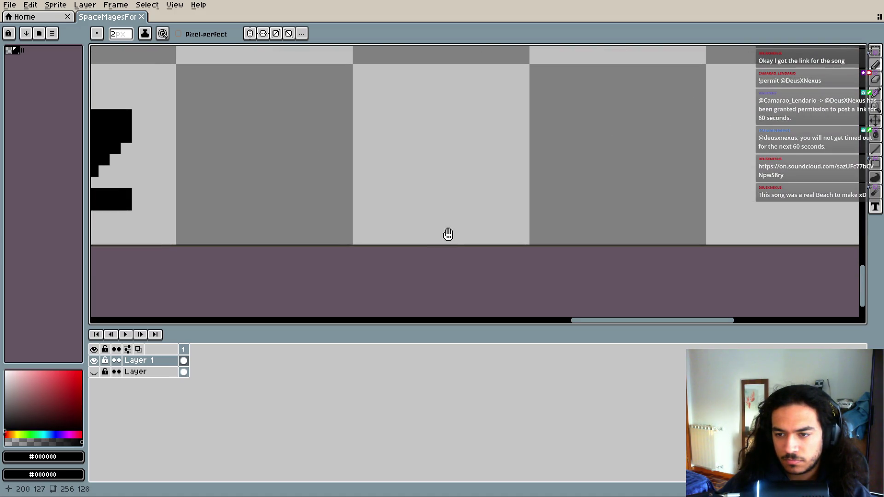
mouse_move(443, 206)
left_mouse_down()
mouse_move(452, 141)
mouse_move(448, 98)
mouse_move(438, 100)
left_mouse_up()
left_click(444, 97)
key("e")
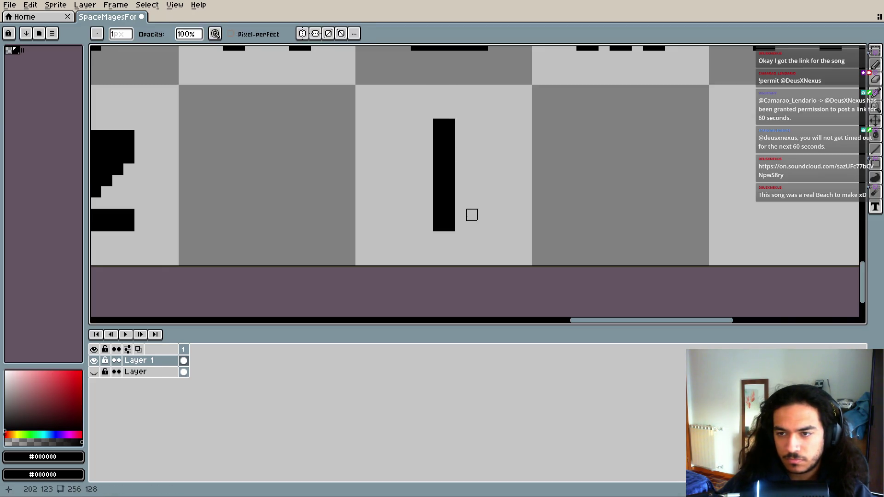
key("e")
- Begin the { glyph in the cell right after lowercase z with a vertical stroke
scroll(471, 214, "down", 1)
scroll(460, 216, "down", 1)
scroll(451, 219, "down", 1)
scroll(443, 219, "down", 1)
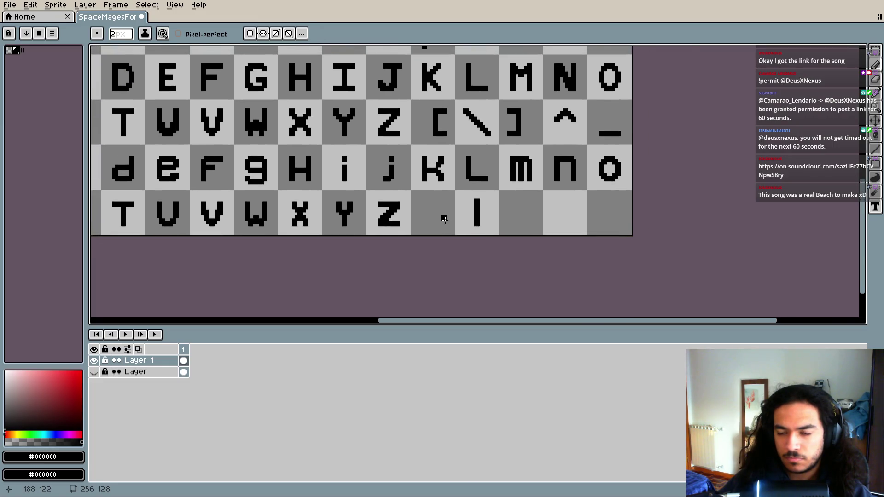
scroll(444, 220, "up", 3)
scroll(462, 222, "up", 1)
mouse_move(442, 173)
left_mouse_down()
mouse_move(421, 205)
mouse_move(436, 212)
mouse_move(435, 242)
mouse_move(424, 252)
mouse_move(441, 242)
left_mouse_up()
- Extend the left brace's lower stroke downward in black pixels
key("e")
key("ctrl+alt+c")
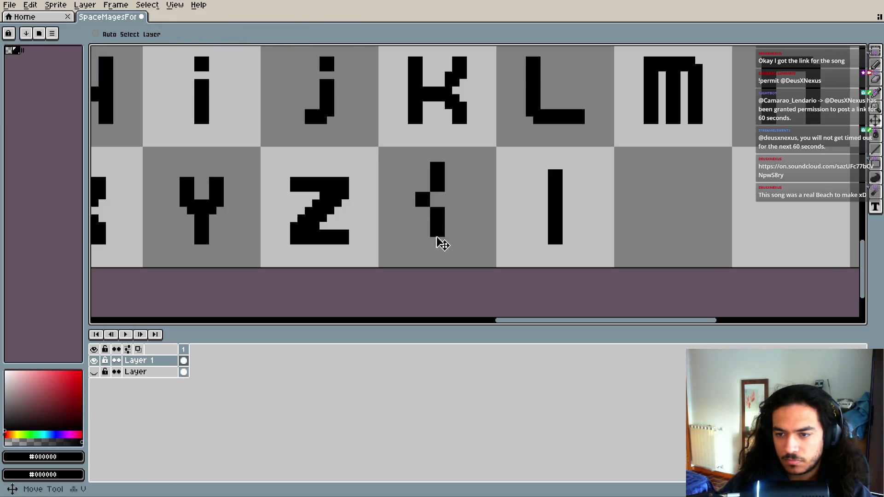
key("Escape")
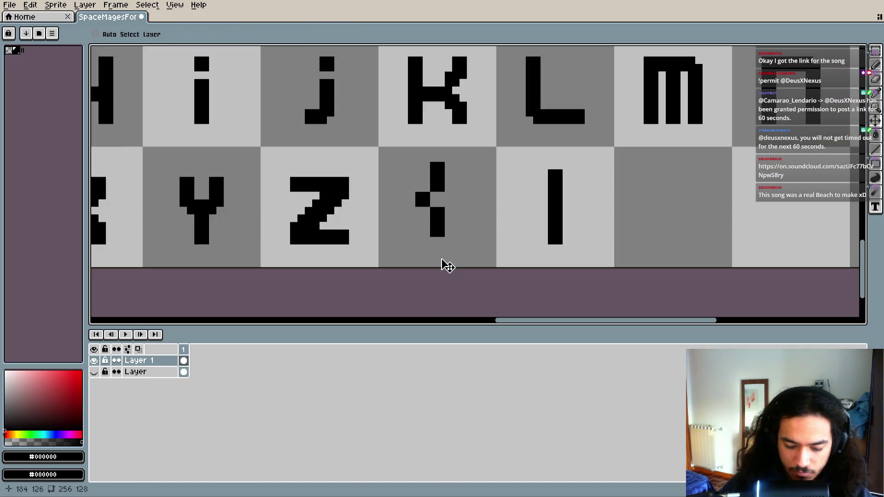
key("b")
mouse_move(437, 236)
left_mouse_down()
mouse_move(437, 266)
mouse_move(433, 254)
left_mouse_up()
- Add a pixel block at the brace's upper left and erase its top overhang
key("e")
key("b")
left_click(430, 162)
key("e")
left_click_drag(436, 164, 454, 174)
scroll(456, 184, "up", 3)
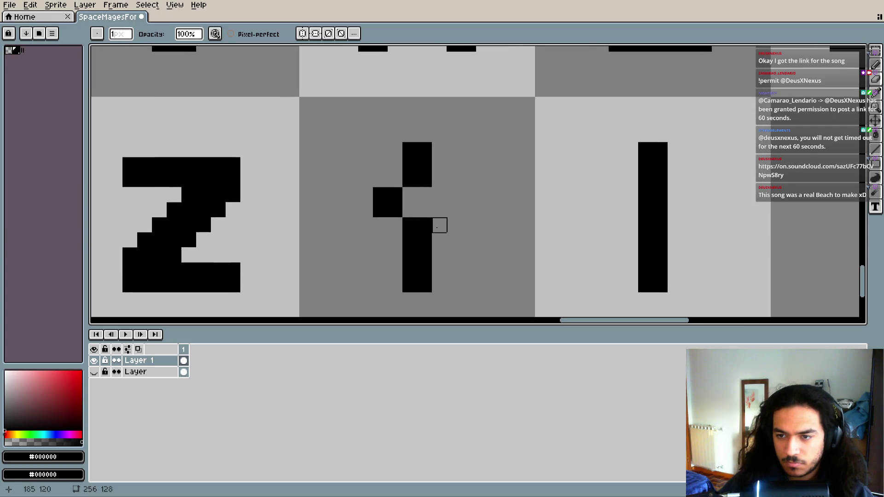
- Rework the brace's middle point by erasing pixels, then redrawing them in black
key("b")
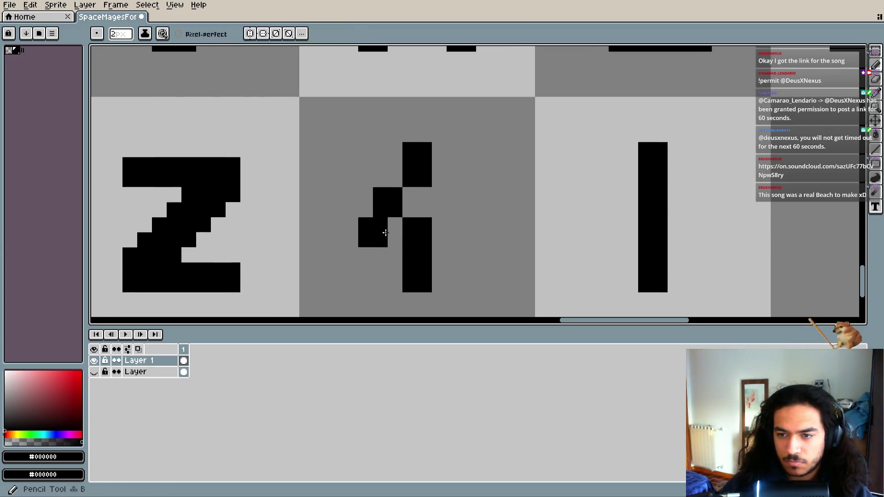
key("e")
left_click_drag(411, 223, 426, 225)
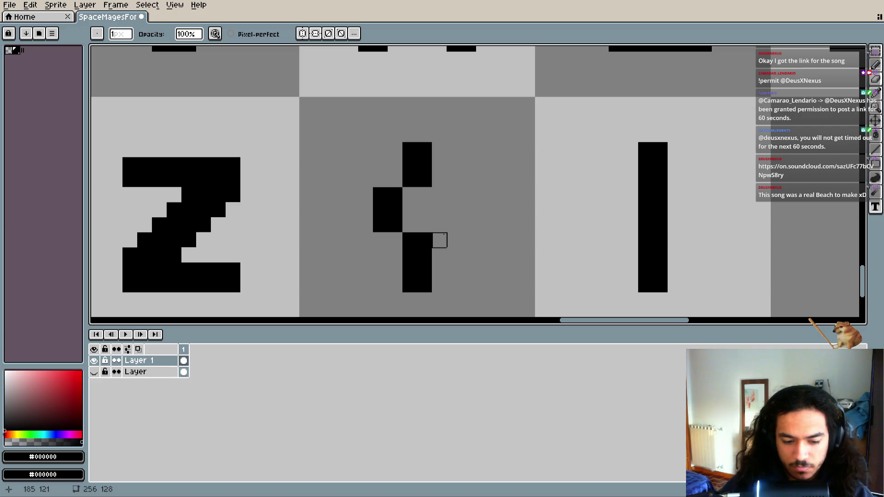
key("b")
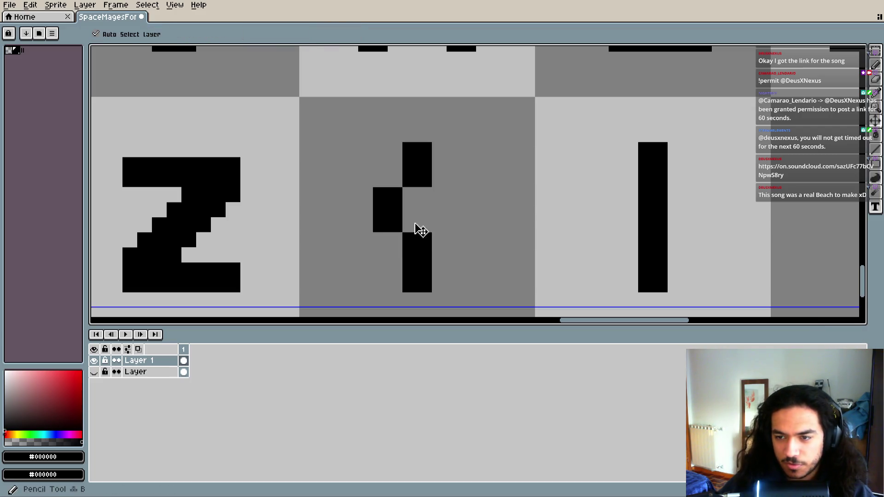
left_click(410, 224)
left_click_drag(411, 227, 405, 189)
left_click(425, 195)
left_click(424, 224)
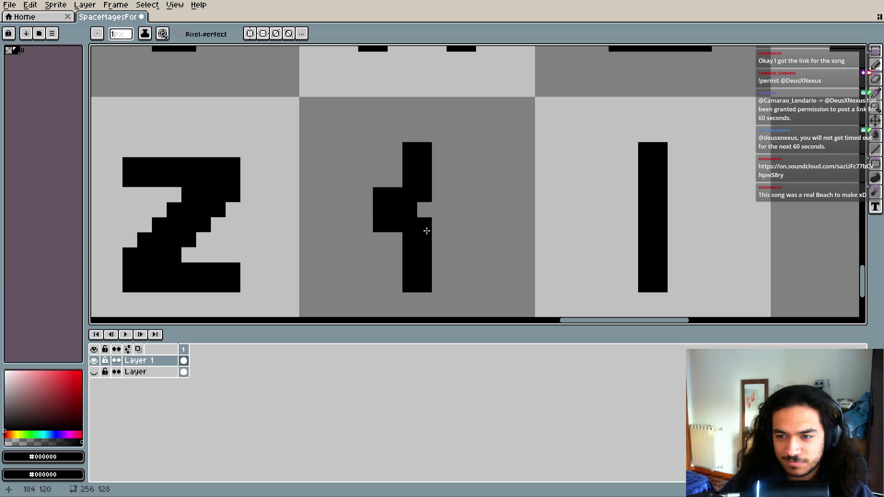
- Erase the pixel at the brace's right notch
scroll(451, 241, "down", 1)
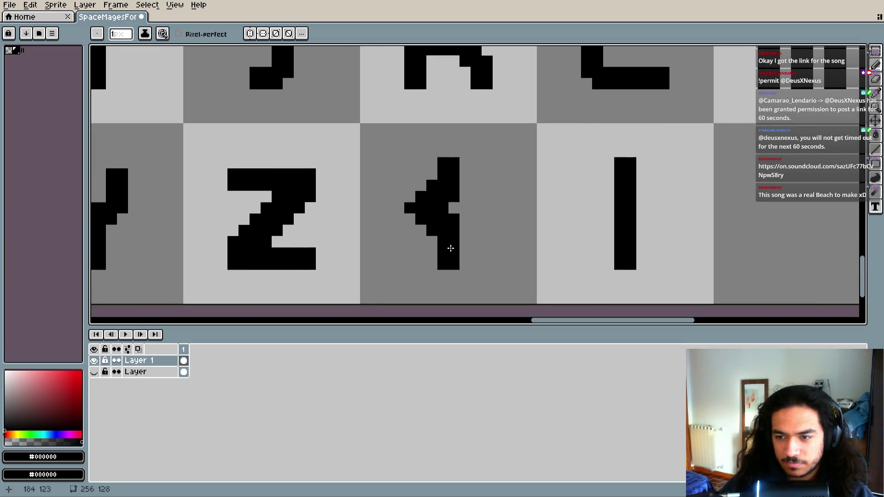
left_click_drag(421, 231, 432, 241)
scroll(483, 266, "down", 2)
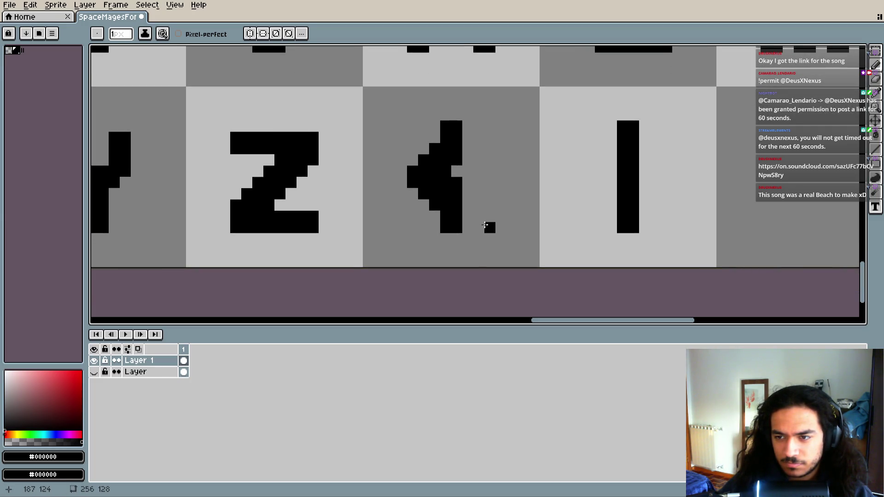
key("e")
left_click(456, 183)
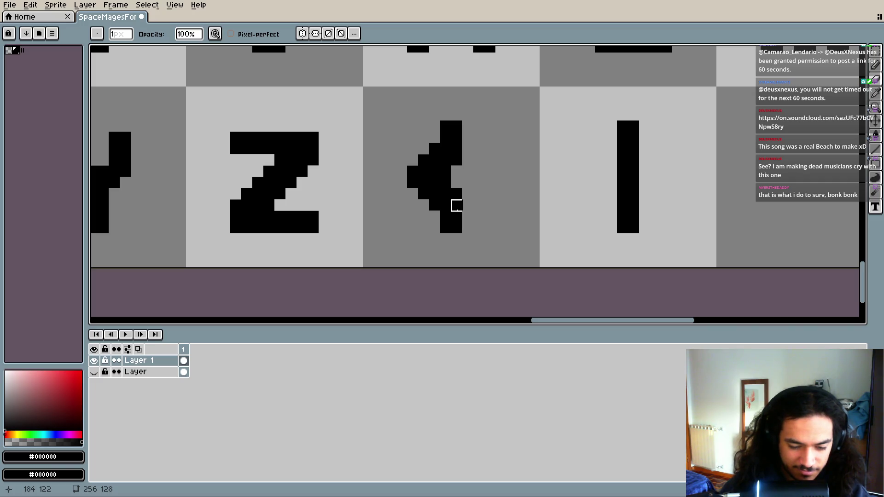
- Try erasing the brace's right column and inside, then undo twice to restore it
left_click_drag(468, 172, 448, 185)
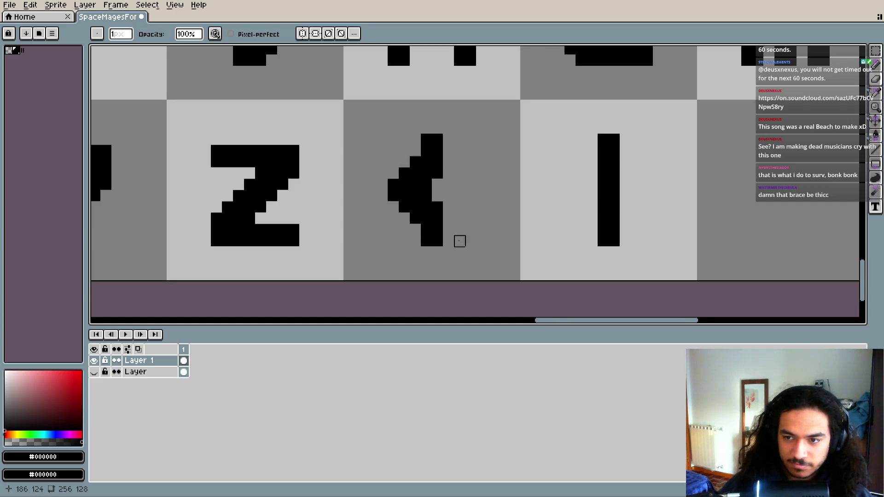
scroll(459, 241, "up", 1)
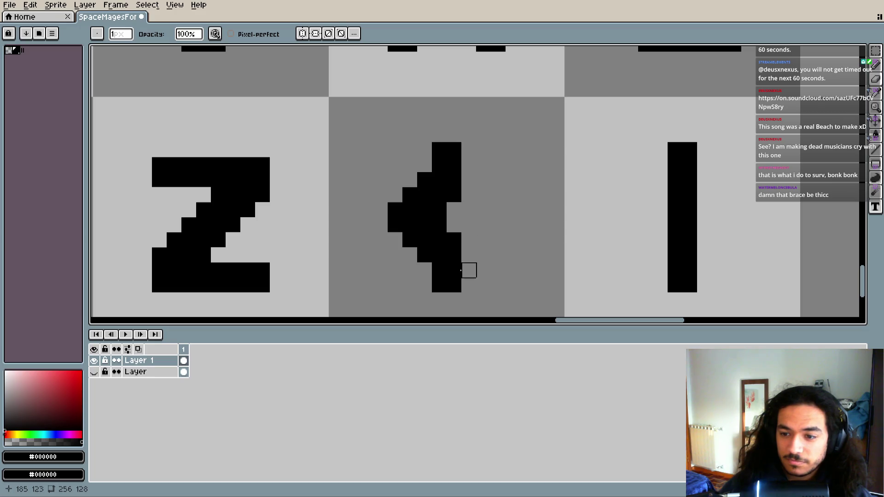
scroll(461, 270, "down", 1)
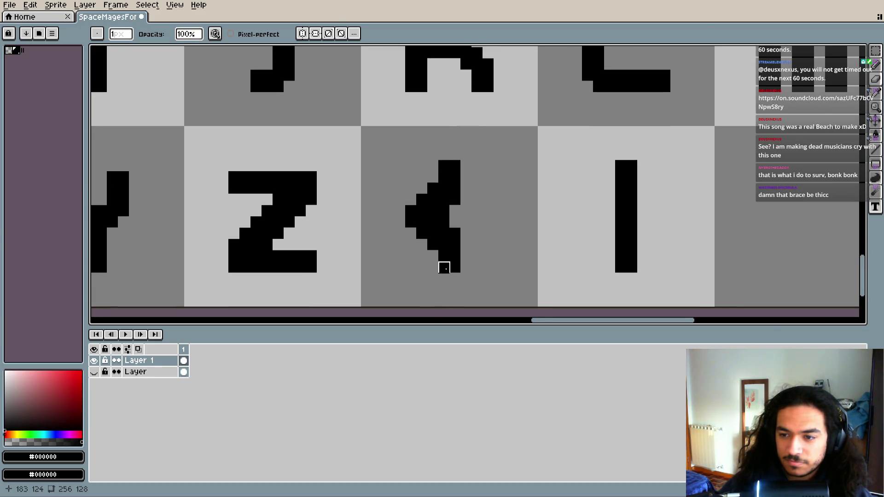
key("e")
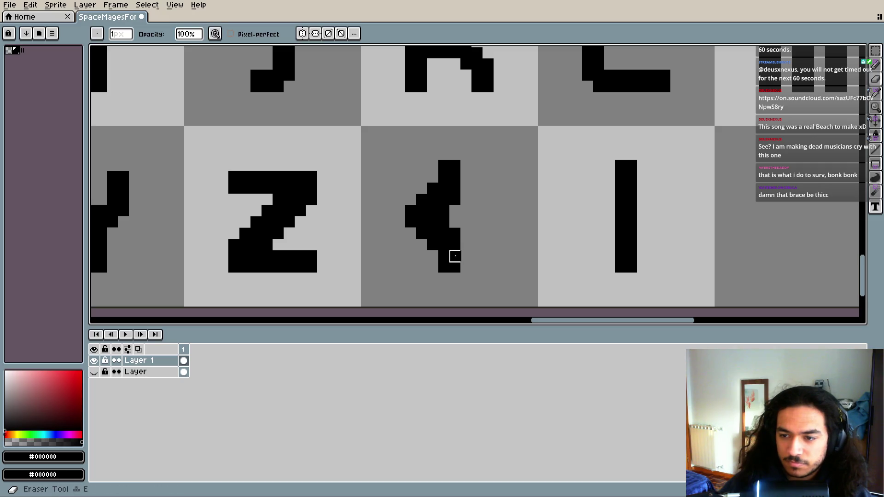
left_click_drag(454, 256, 455, 199)
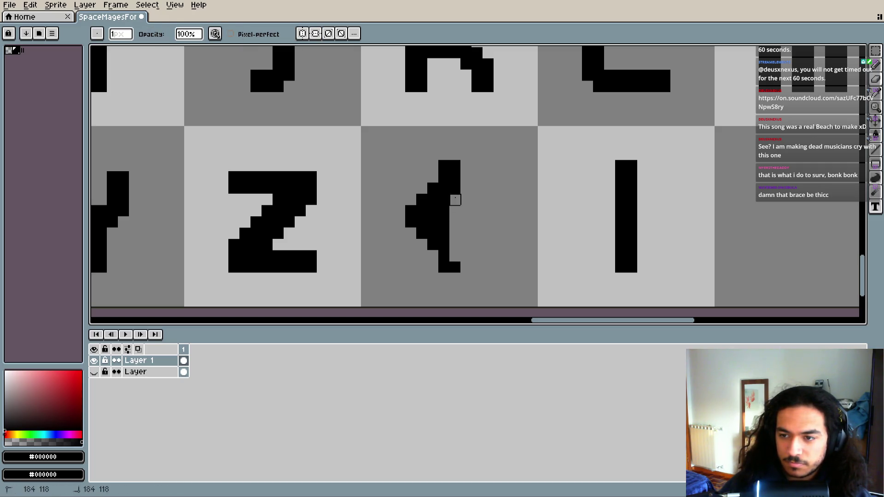
mouse_move(444, 200)
left_mouse_down()
mouse_move(438, 233)
mouse_move(433, 211)
mouse_move(422, 222)
left_mouse_up()
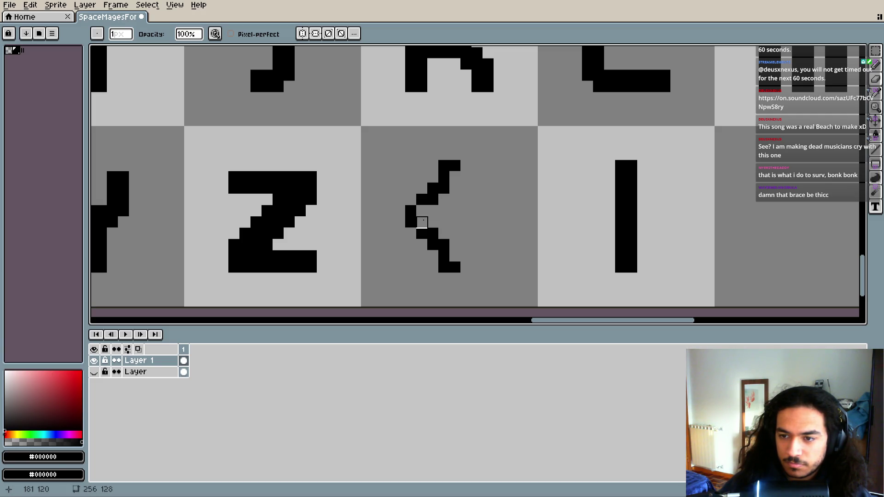
scroll(465, 244, "up", 2)
key("ctrl+z")
key("ctrl+z")
key("ctrl+z")
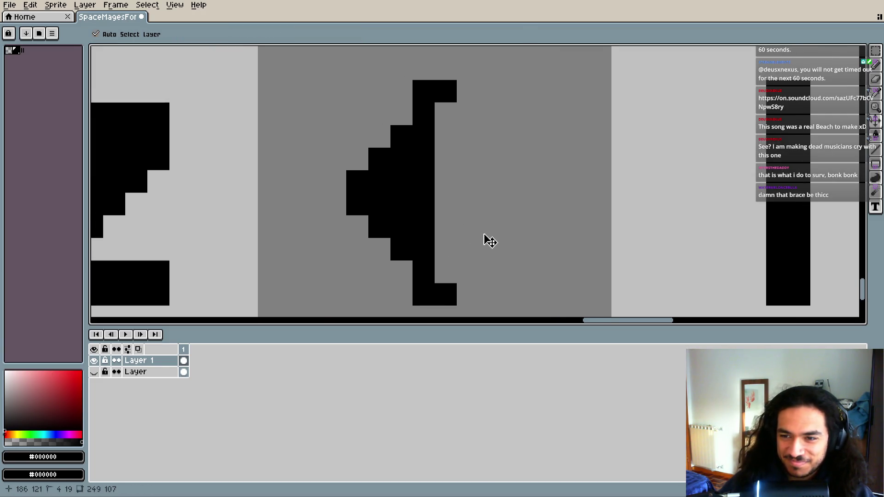
key("ctrl+z")
key("ctrl+z")
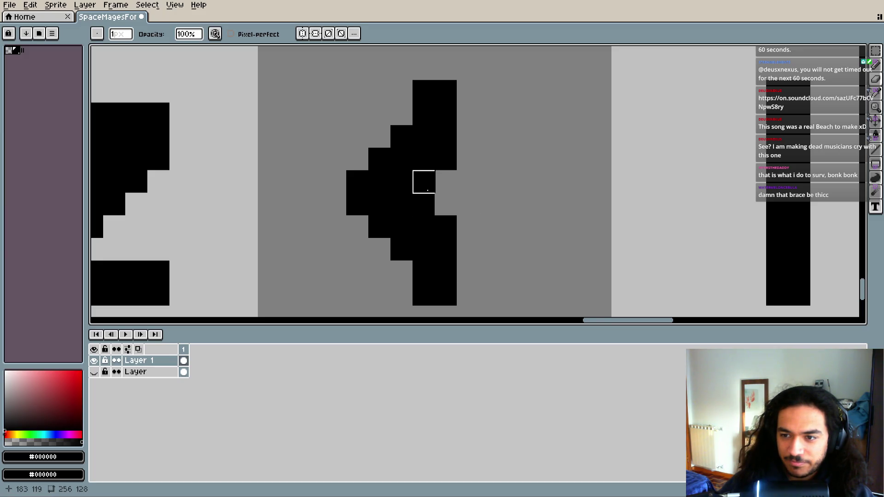
- Thin the brace by erasing black cells along its upper and lower inner edges
left_click_drag(423, 182, 424, 204)
left_click(444, 227)
key("b")
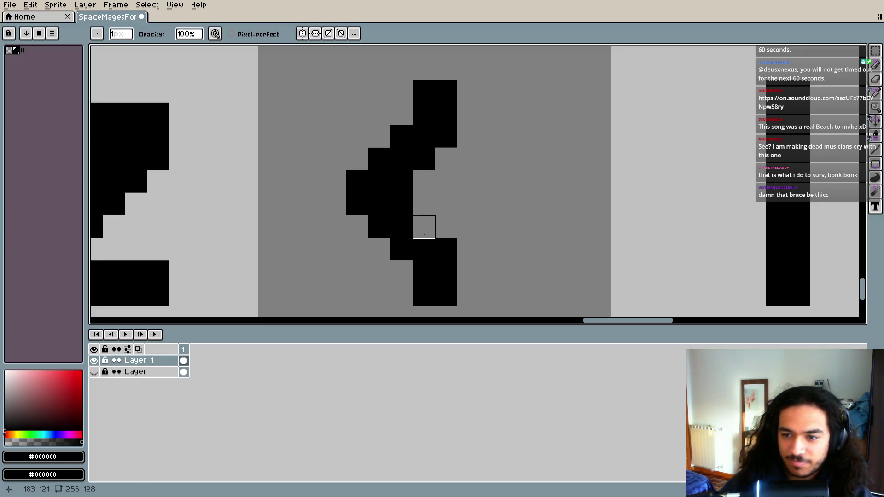
scroll(490, 249, "down", 1)
key("e")
left_click(483, 144)
left_click(482, 219)
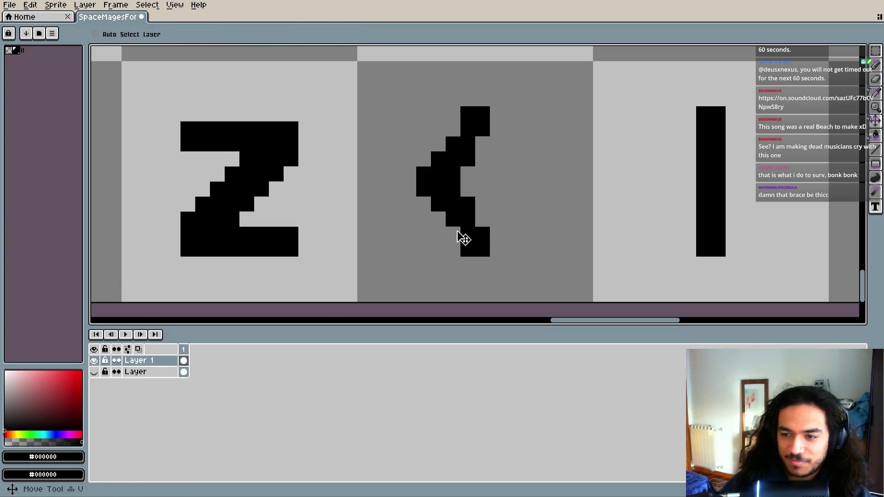
key("b")
scroll(503, 203, "down", 1)
scroll(502, 203, "down", 2)
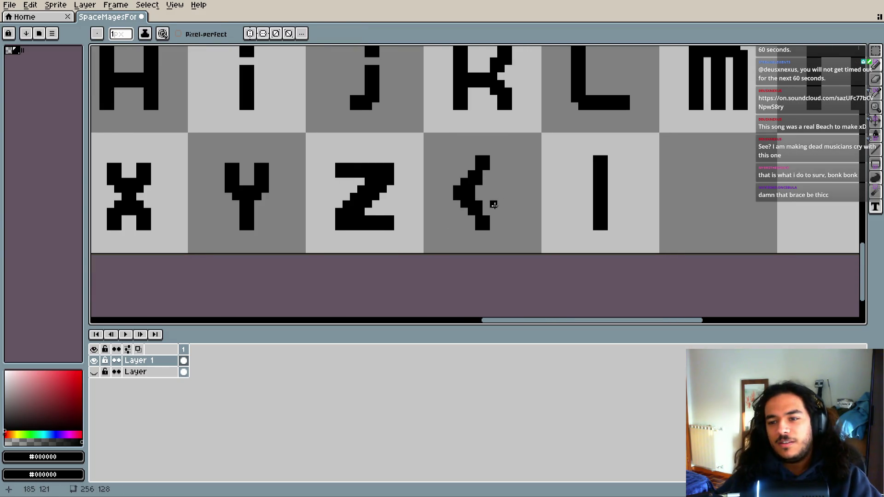
- Copy the brace tile and place a mirrored closing brace in the next tile
scroll(518, 203, "up", 3)
scroll(518, 203, "down", 1)
scroll(497, 167, "up", 1)
left_click(875, 50)
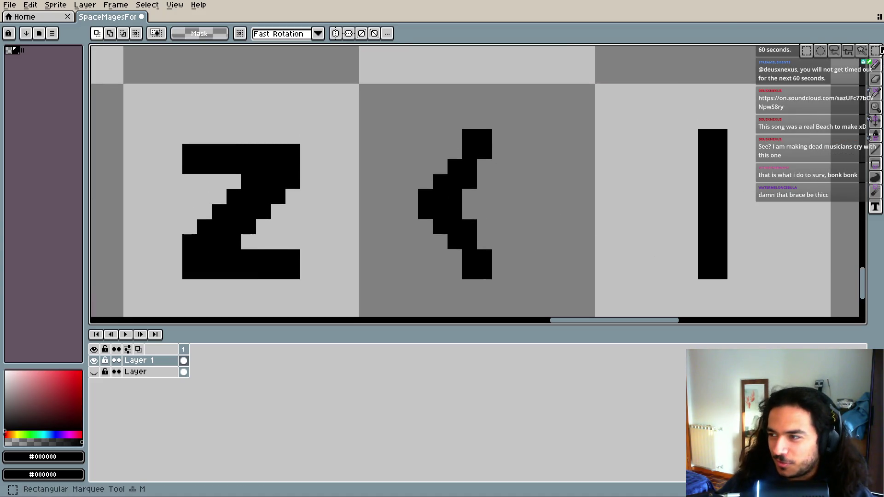
left_click_drag(410, 137, 592, 313)
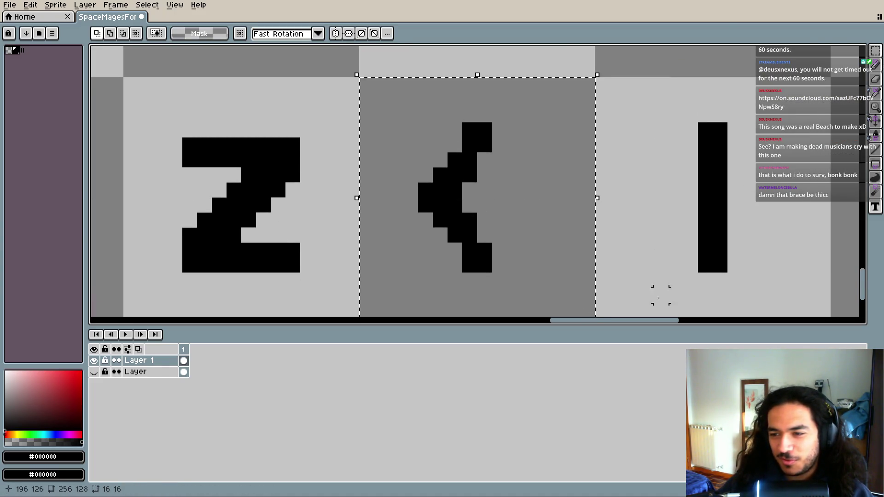
scroll(491, 253, "down", 2)
key("ctrl+c")
key("ctrl+v")
mouse_move(382, 222)
left_mouse_down()
mouse_move(566, 244)
mouse_move(619, 236)
left_mouse_up()
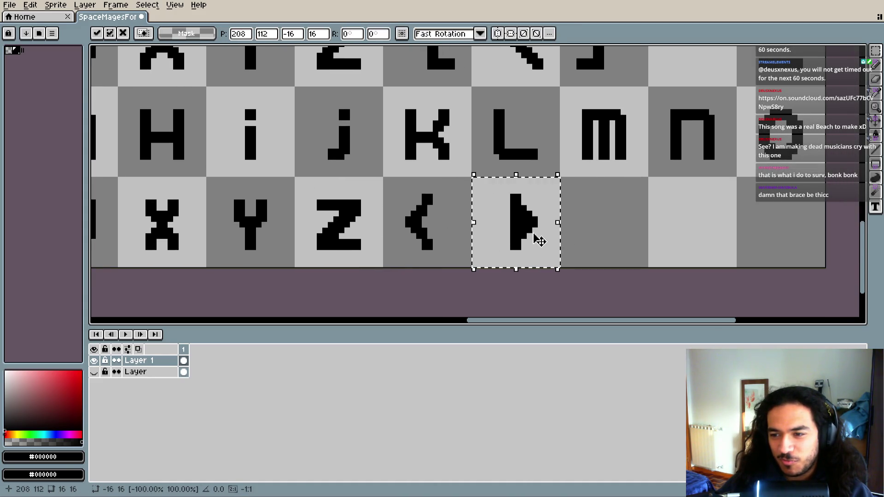
- Nudge the > glyph one pixel right, then move the < glyph right within its tile
key("Right")
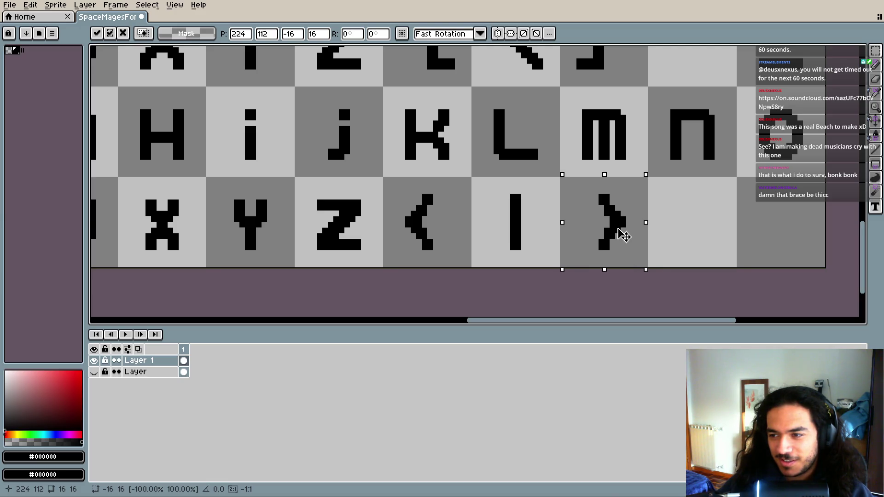
left_click(661, 223)
scroll(535, 241, "up", 2)
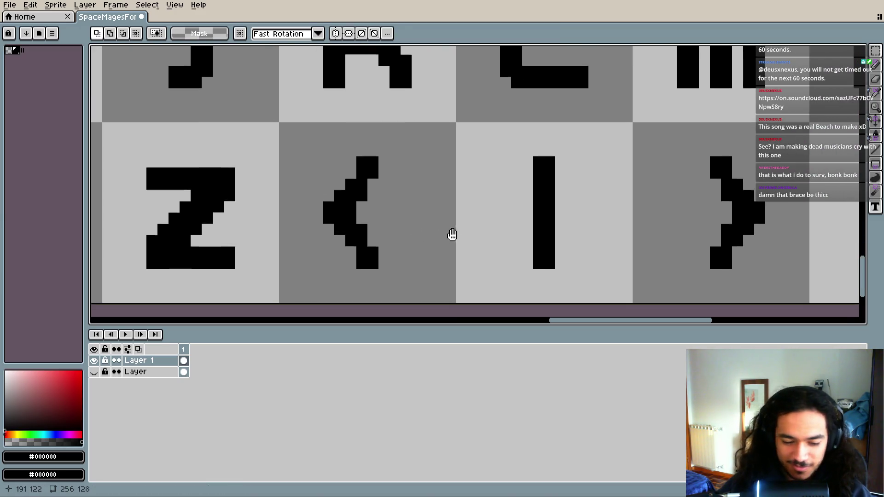
scroll(452, 235, "up", 1)
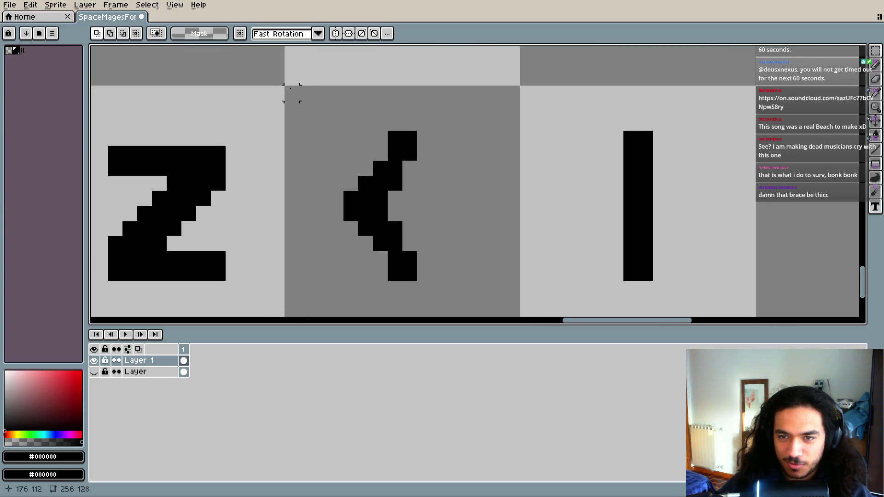
left_click_drag(291, 93, 437, 241)
scroll(438, 241, "down", 1)
mouse_move(458, 270)
left_mouse_down()
mouse_move(501, 312)
mouse_move(478, 288)
mouse_move(507, 290)
left_mouse_up()
left_click(469, 291)
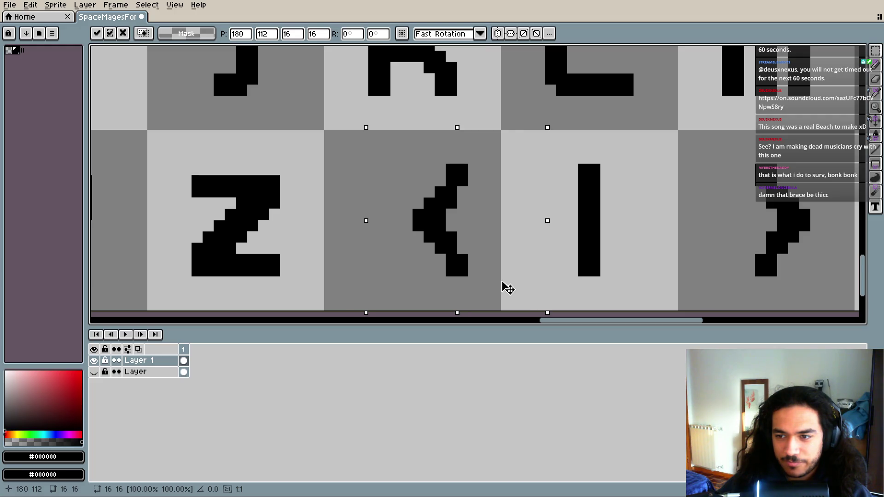
key("ctrl+d")
- Shift the > glyph two pixels left so it sits centred in its tile
scroll(604, 203, "right", 2)
mouse_move(592, 121)
left_mouse_down()
mouse_move(762, 300)
mouse_move(700, 278)
left_mouse_up()
key("ctrl+d")
scroll(519, 221, "right", 2)
scroll(520, 221, "up", 1)
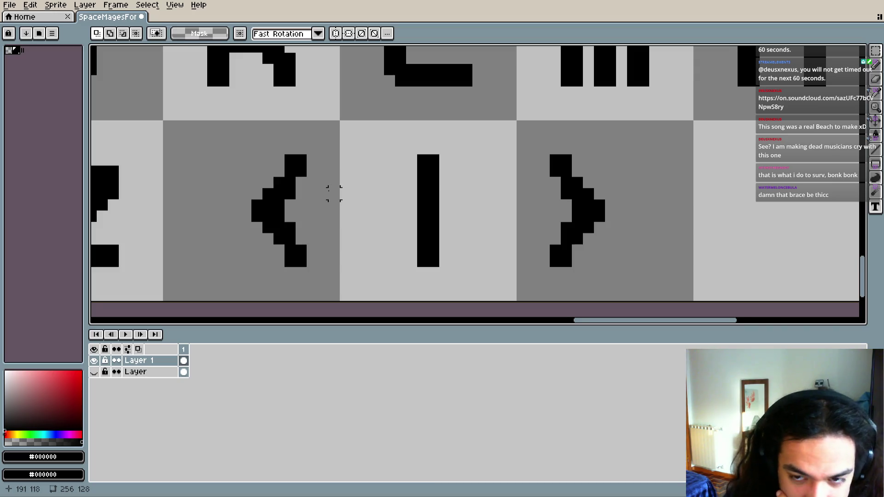
- Review the repositioned < and > glyphs along the bottom row, then reselect the > glyph
scroll(335, 193, "down", 1)
scroll(335, 216, "down", 1)
scroll(335, 221, "down", 1)
scroll(341, 216, "down", 1)
scroll(399, 250, "up", 1)
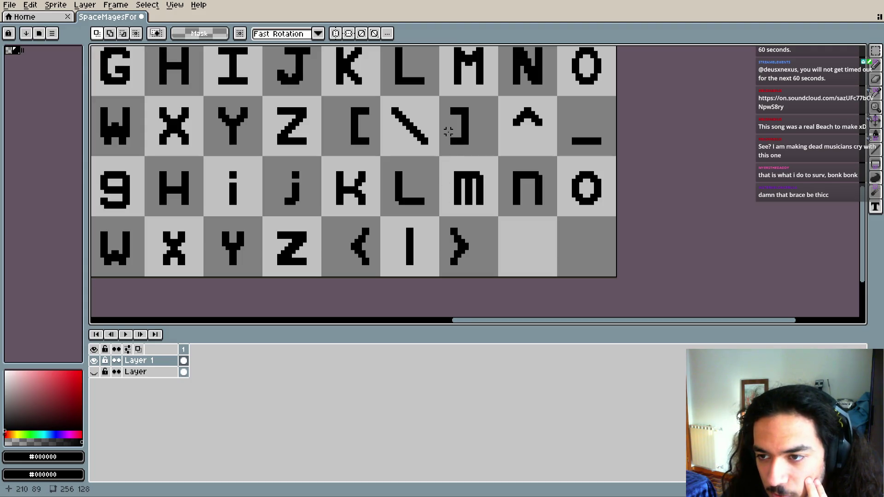
left_click_drag(492, 275, 503, 262)
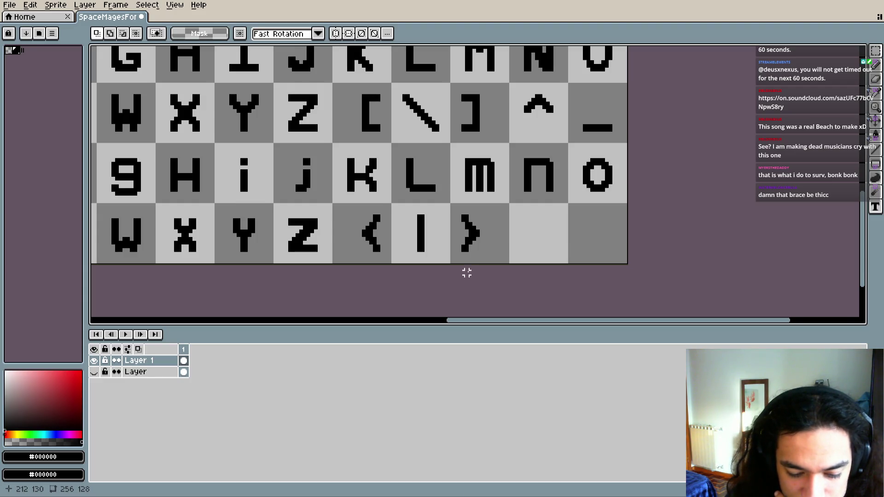
scroll(426, 243, "right", 2)
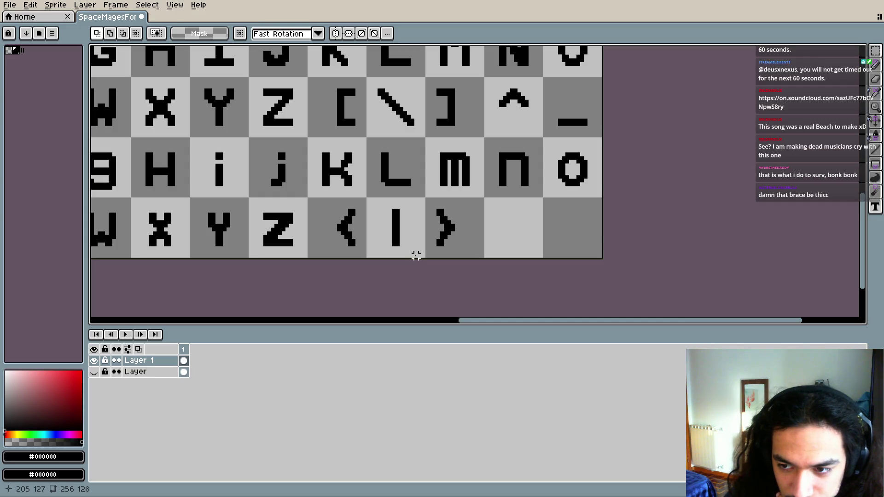
scroll(415, 256, "right", 2)
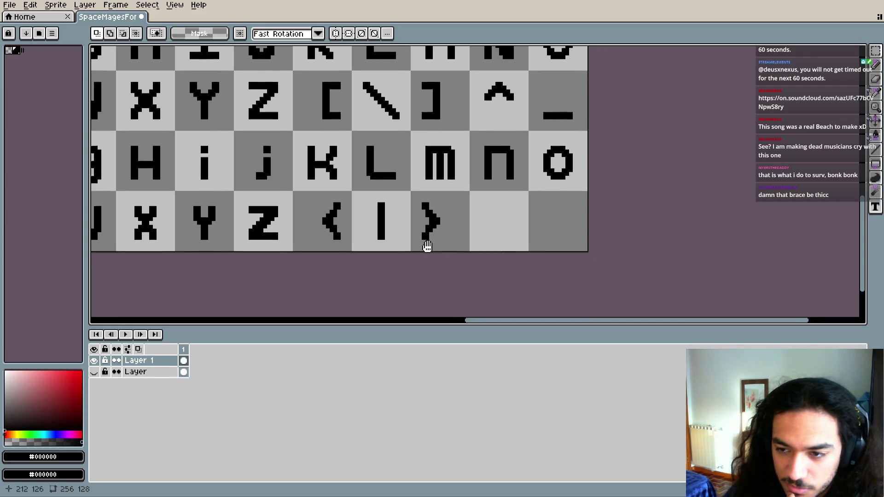
scroll(426, 246, "right", 2)
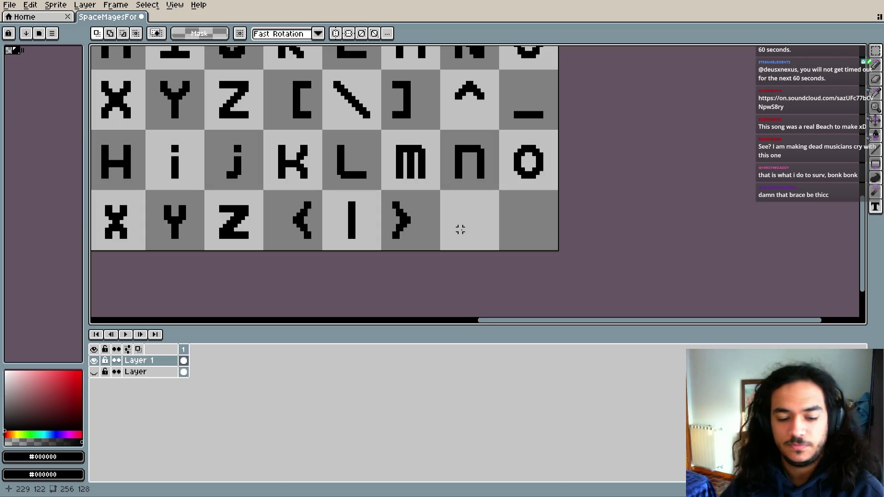
scroll(437, 225, "left", 1)
key("i")
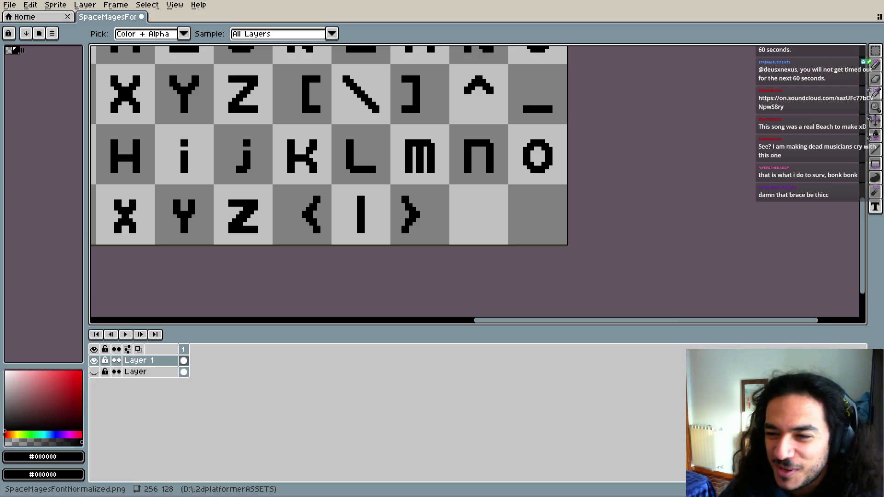
key("m")
left_click_drag(430, 258, 479, 262)
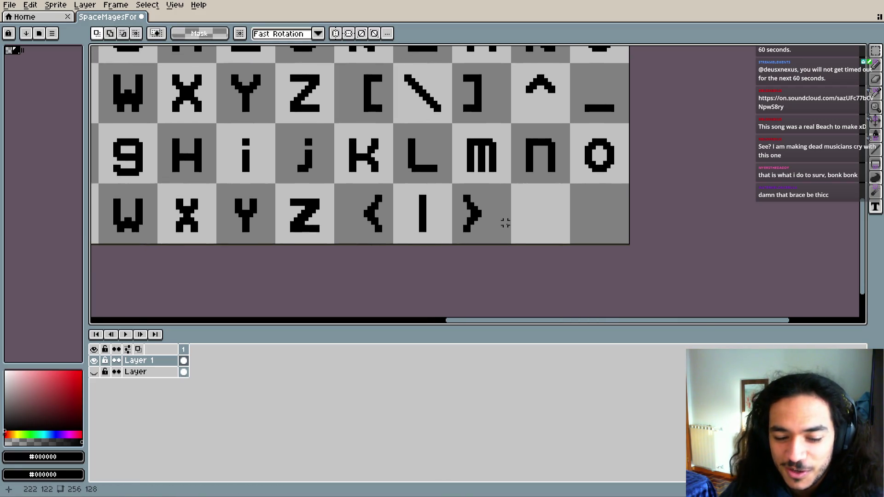
scroll(500, 226, "up", 3)
scroll(487, 237, "up", 4)
scroll(483, 219, "up", 1)
key("b")
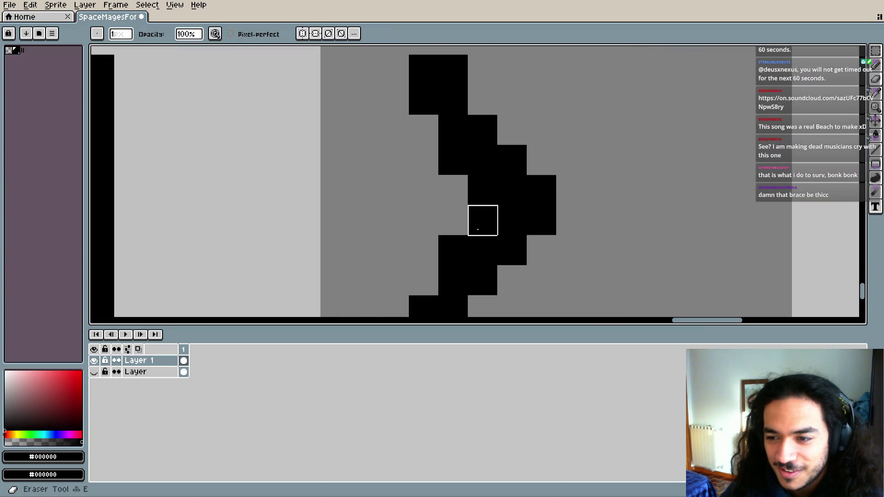
scroll(483, 219, "down", 2)
left_click(448, 153)
left_click(463, 183)
left_click(448, 258)
left_click(463, 229)
left_click_drag(478, 229, 477, 198)
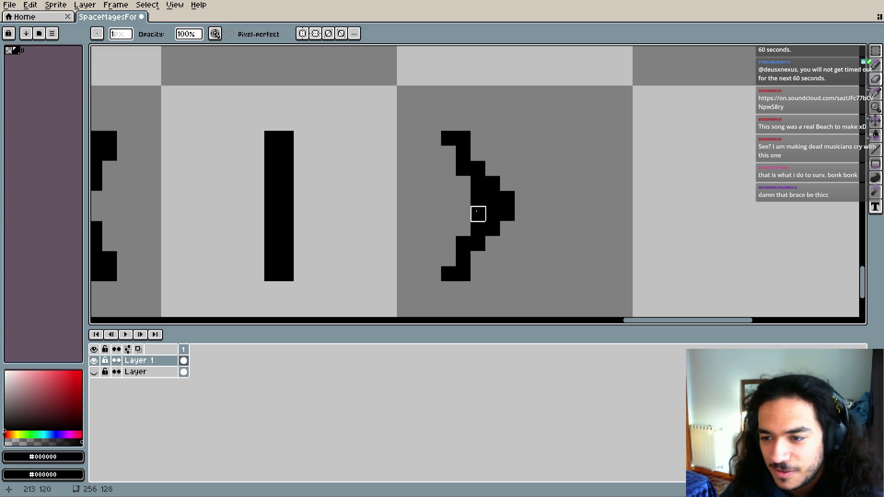
scroll(551, 258, "down", 4)
scroll(541, 264, "down", 1)
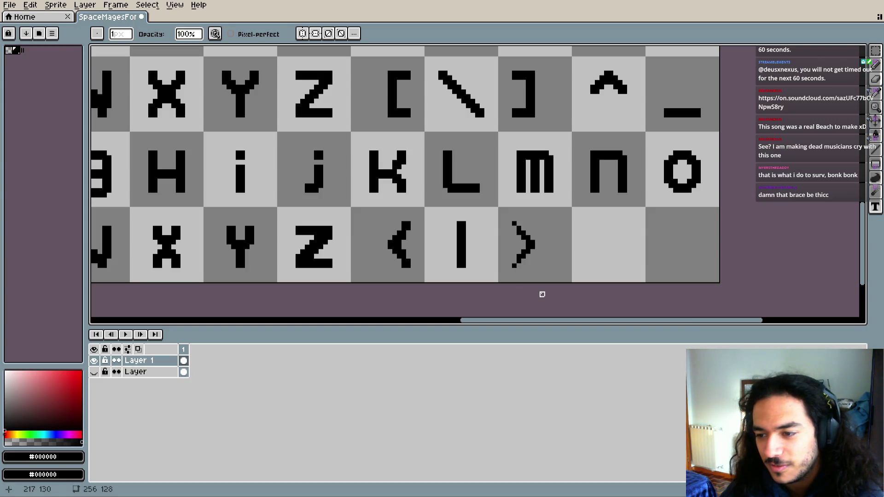
key("v")
key("ctrl+z")
key("ctrl+z")
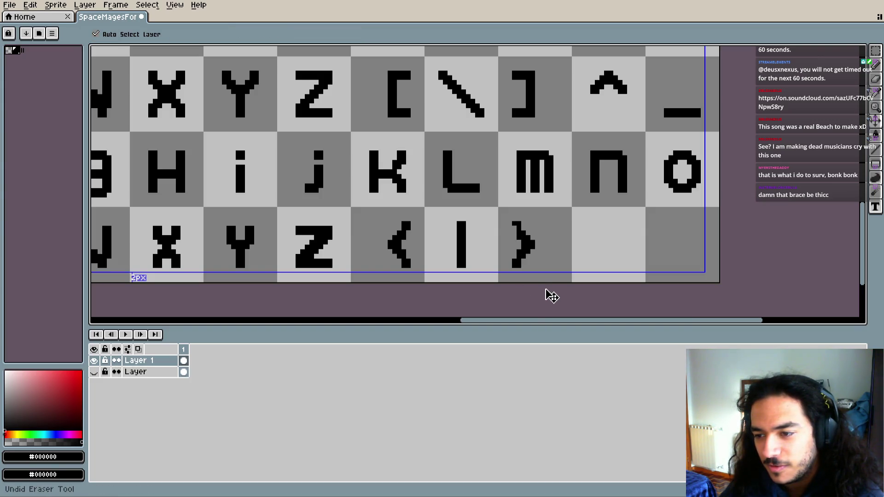
key("e")
scroll(523, 246, "up", 1)
scroll(513, 233, "up", 1)
scroll(512, 233, "up", 1)
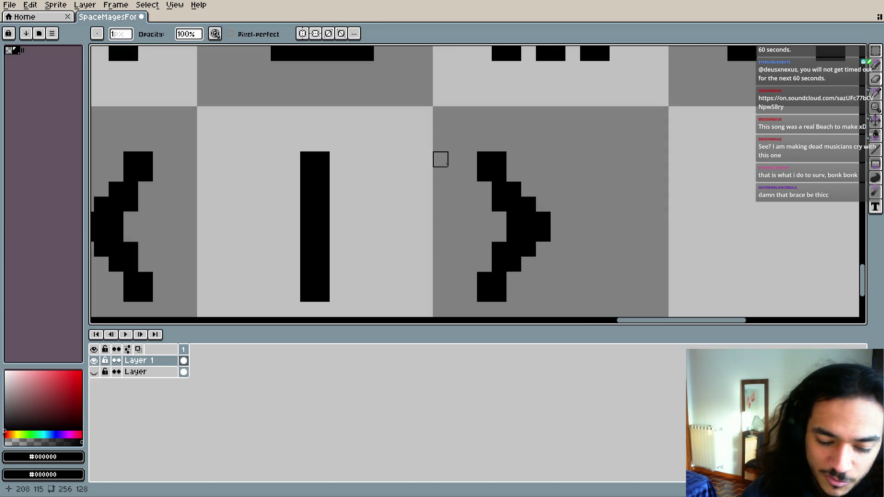
scroll(513, 173, "up", 1)
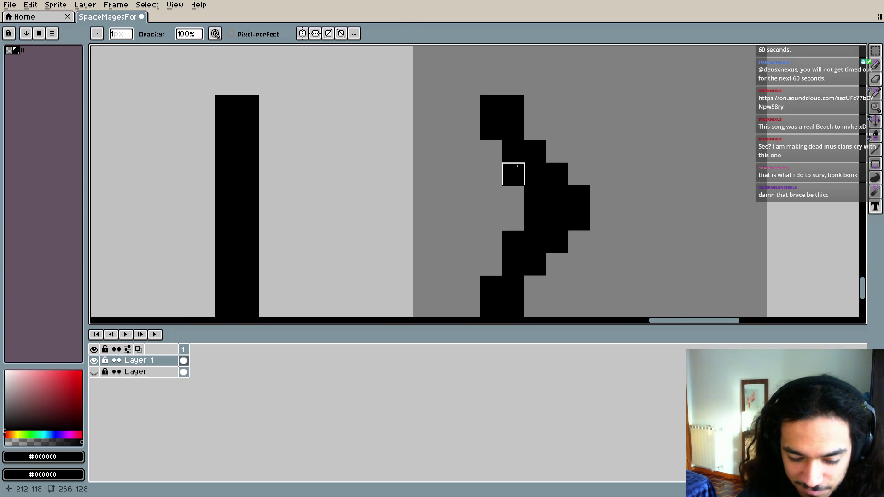
scroll(514, 173, "down", 2)
left_click_drag(513, 172, 508, 172)
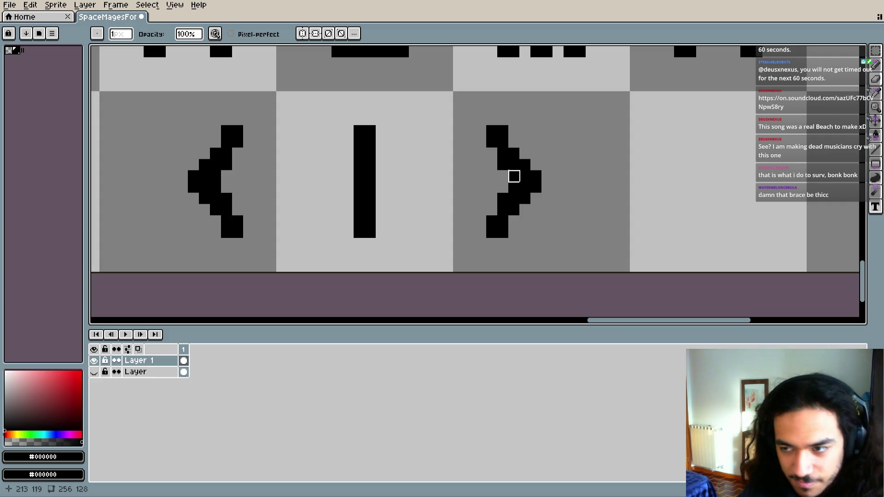
scroll(479, 164, "down", 2)
scroll(407, 171, "down", 1)
scroll(420, 173, "down", 1)
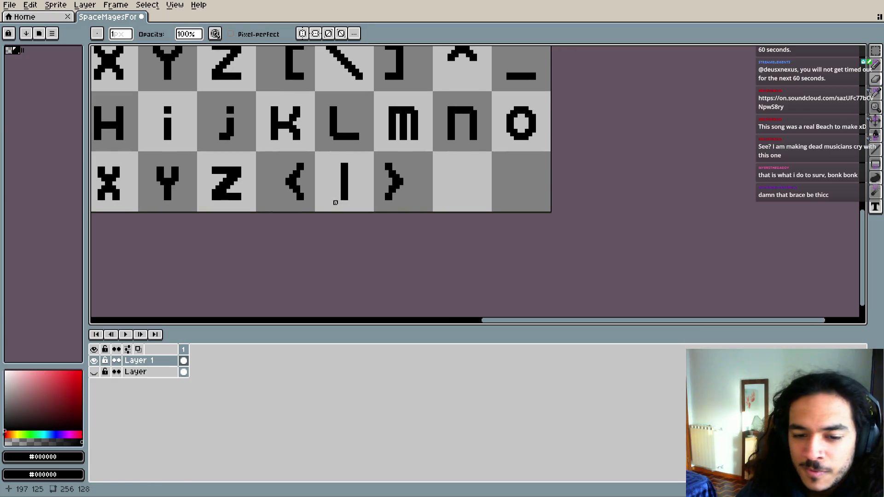
key("i")
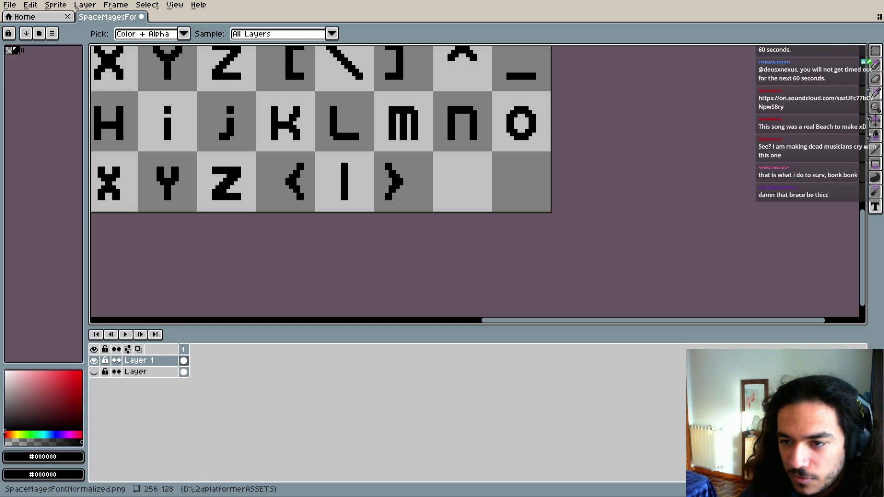
key("b")
scroll(454, 200, "up", 1)
scroll(424, 200, "down", 3)
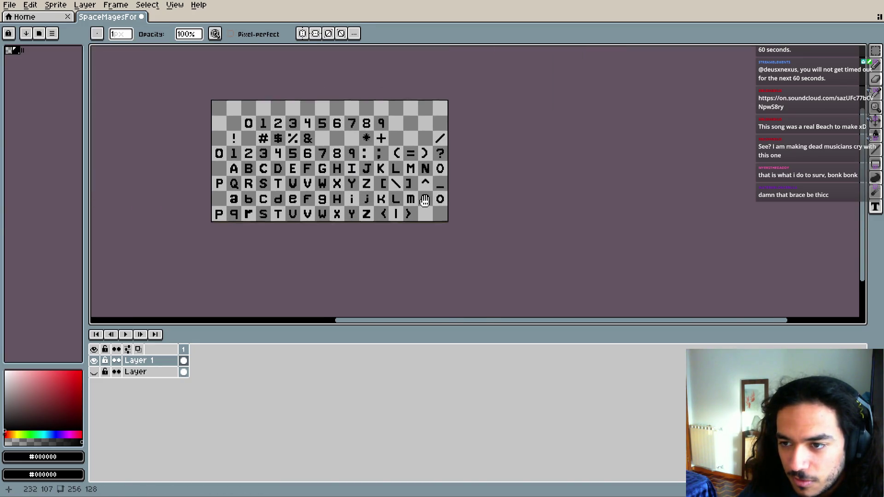
- Paint two staggered black blocks in the empty tile after the closing brace
scroll(424, 201, "up", 3)
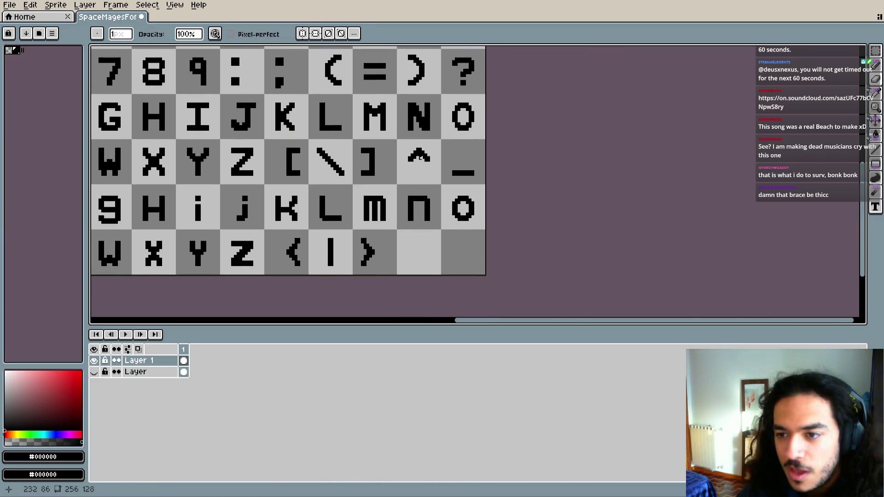
key("e")
scroll(412, 247, "up", 2)
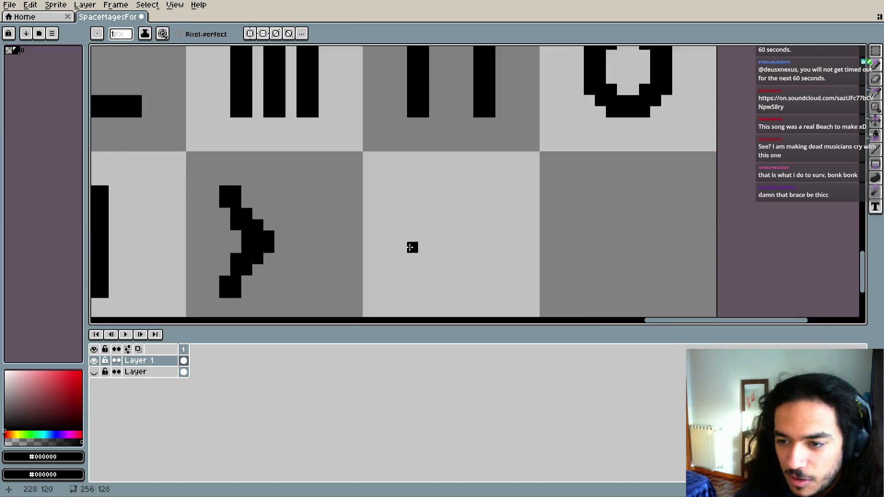
scroll(412, 247, "up", 1)
scroll(414, 221, "up", 1)
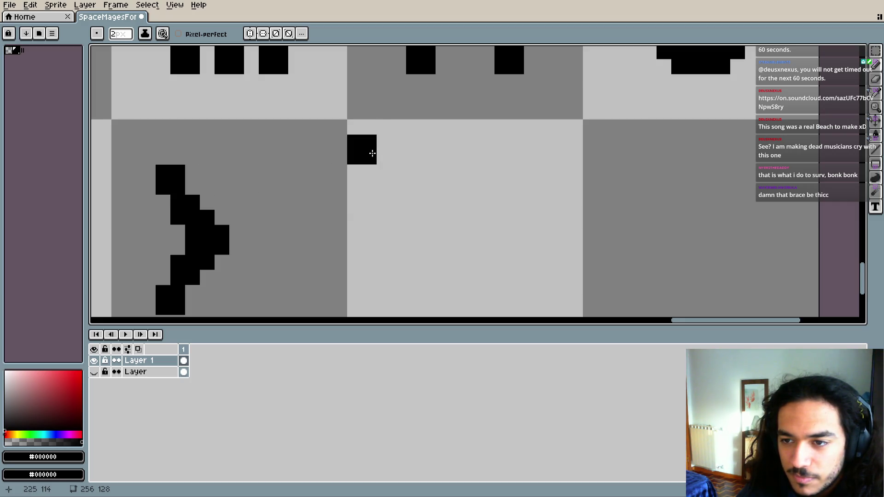
key("e")
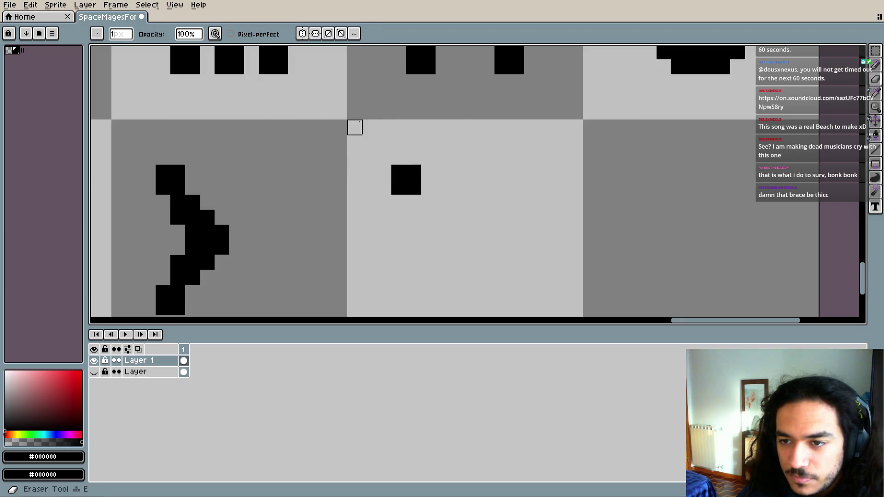
key("b")
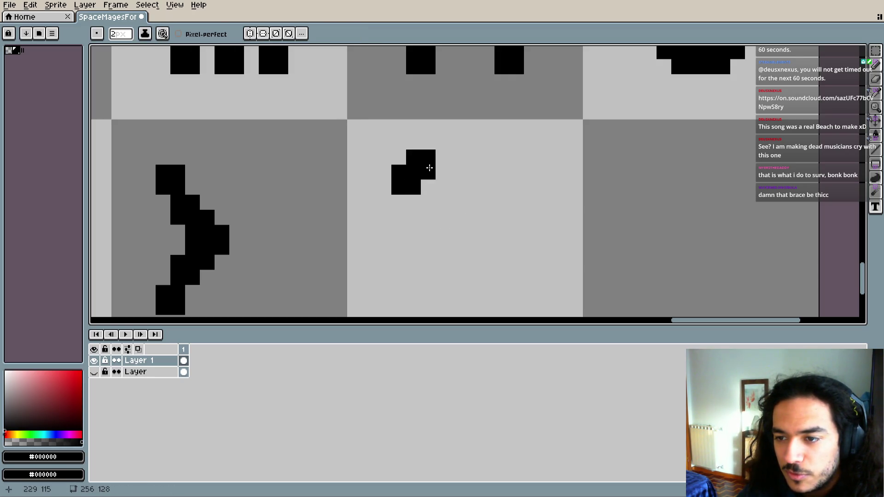
left_click(439, 156)
left_click(470, 185)
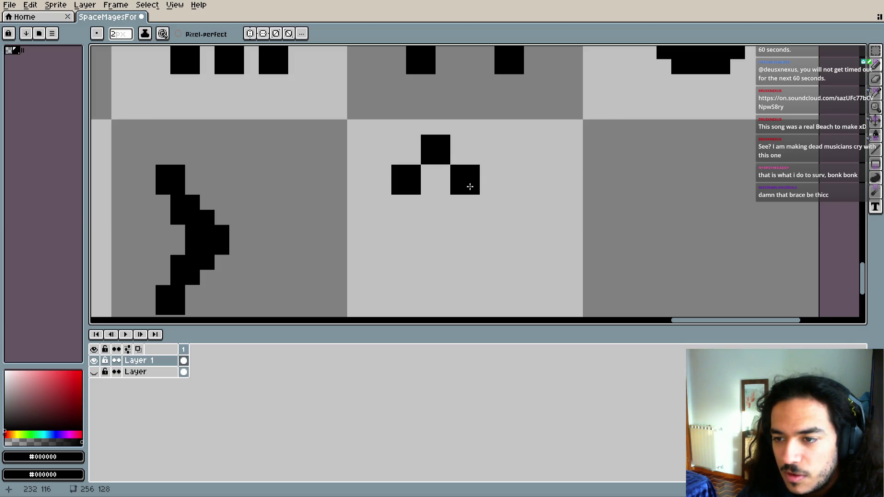
- Select the new checker blocks and shift them one pixel right
key("w")
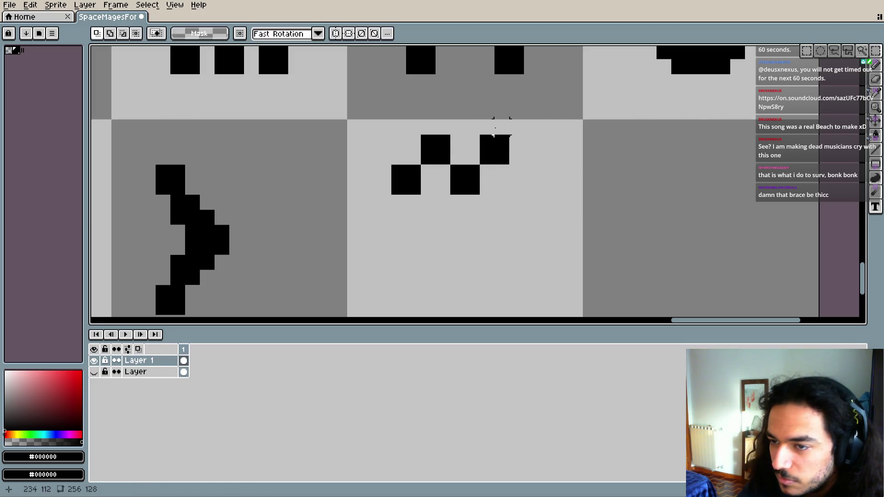
left_click_drag(398, 127, 529, 203)
mouse_move(442, 161)
left_mouse_down()
mouse_move(454, 189)
mouse_move(468, 188)
left_mouse_up()
left_click(546, 186)
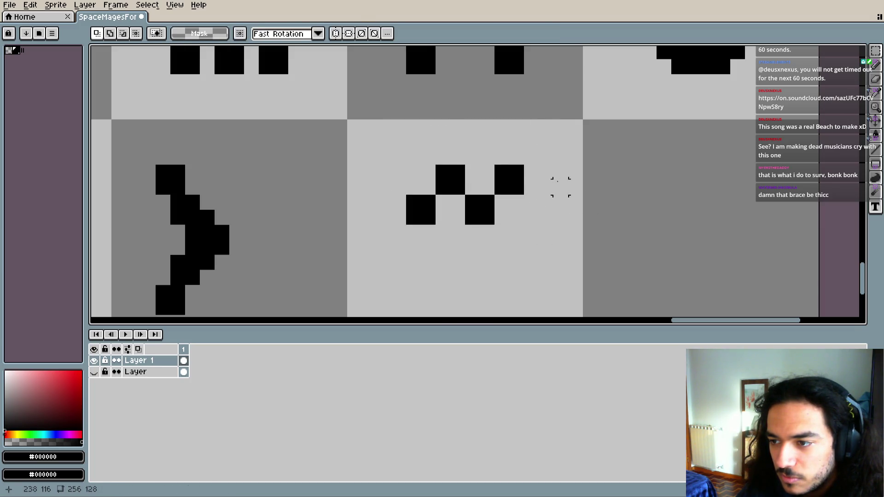
scroll(451, 218, "right", 1)
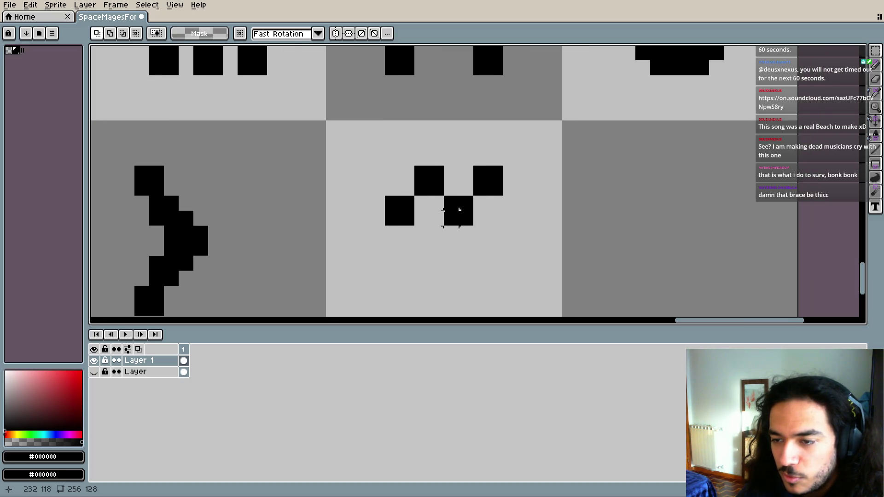
- Try joining the checker blocks with pencil strokes, then undo them
key("i")
key("b")
mouse_move(419, 187)
left_mouse_down()
mouse_move(420, 200)
mouse_move(459, 200)
left_mouse_up()
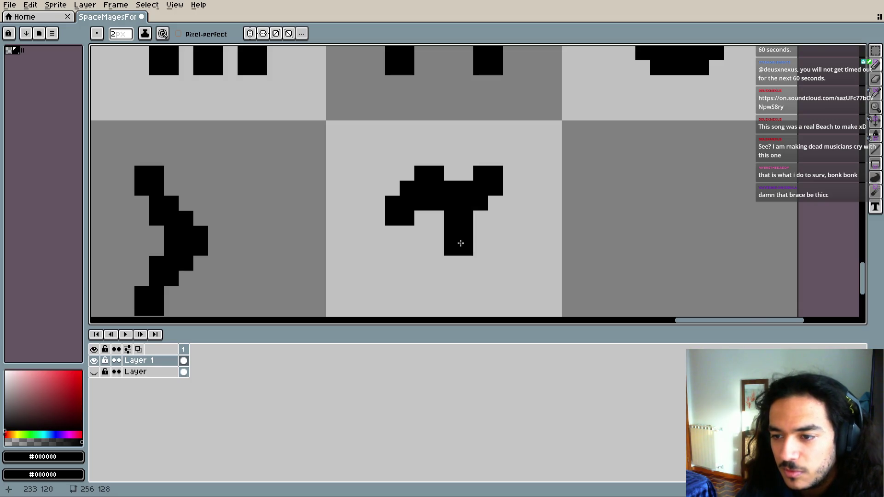
left_click(501, 227)
scroll(499, 265, "down", 1)
key("ctrl+z")
key("v")
key("ctrl+z")
- Try filling the shape's bottom row black, then undo that fill
key("m")
mouse_move(414, 180)
left_mouse_down()
mouse_move(513, 248)
mouse_move(430, 241)
mouse_move(408, 254)
left_mouse_up()
scroll(504, 223, "up", 2)
key("b")
key("ctrl+z")
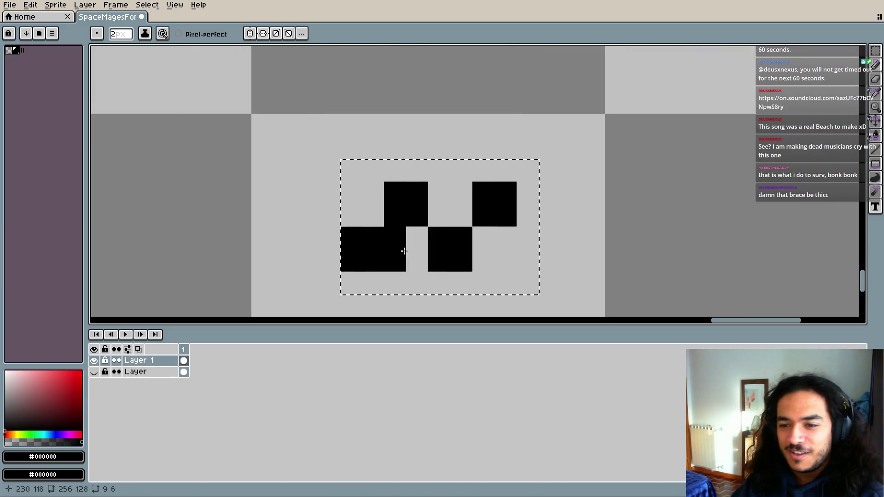
- Undo the old tilde blocks and clear the stray block from the cell
key("v")
key("ctrl+z")
key("ctrl+z")
key("ctrl+z")
key("ctrl+z")
key("ctrl+z")
key("ctrl+z")
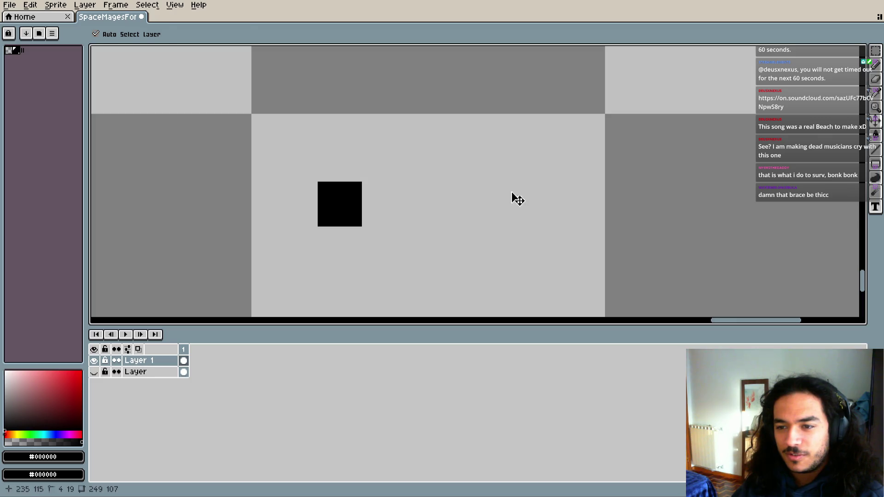
key("m")
key("b")
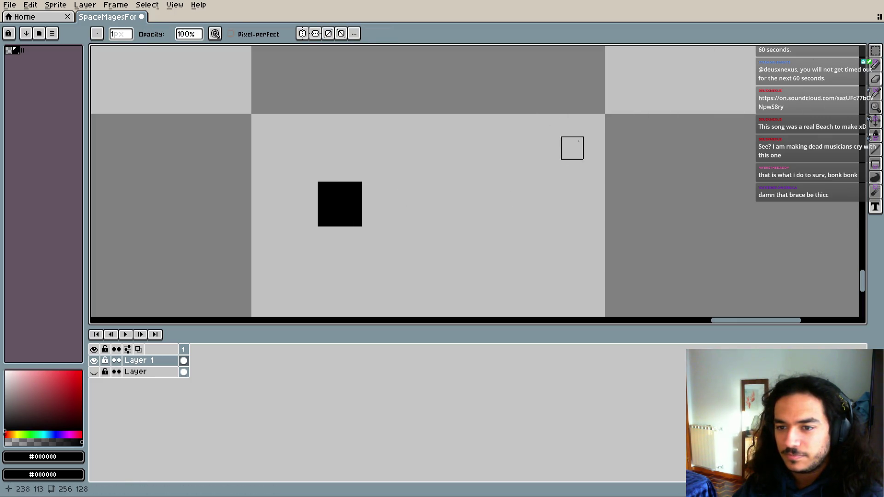
key("ctrl+y")
key("ctrl+y")
key("ctrl+z")
key("ctrl+z")
- Draw a long black bar across the glyph cell and lift its right part one row
left_click_drag(347, 209, 527, 210)
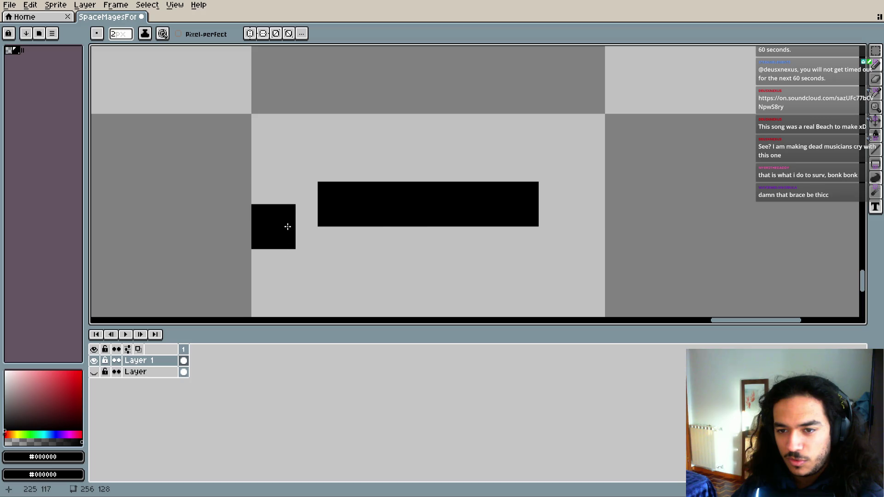
left_click_drag(422, 251, 404, 258)
left_click(875, 50)
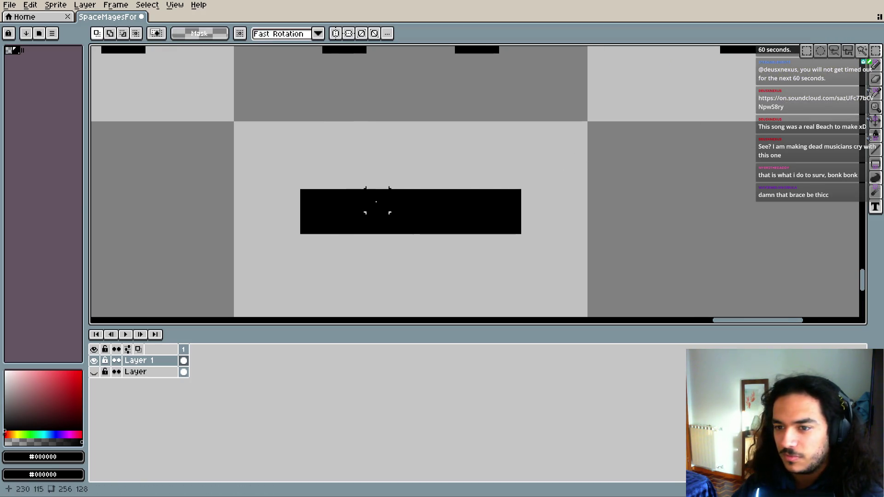
mouse_move(346, 167)
left_mouse_down()
mouse_move(519, 233)
mouse_move(477, 212)
left_mouse_up()
key("ctrl+d")
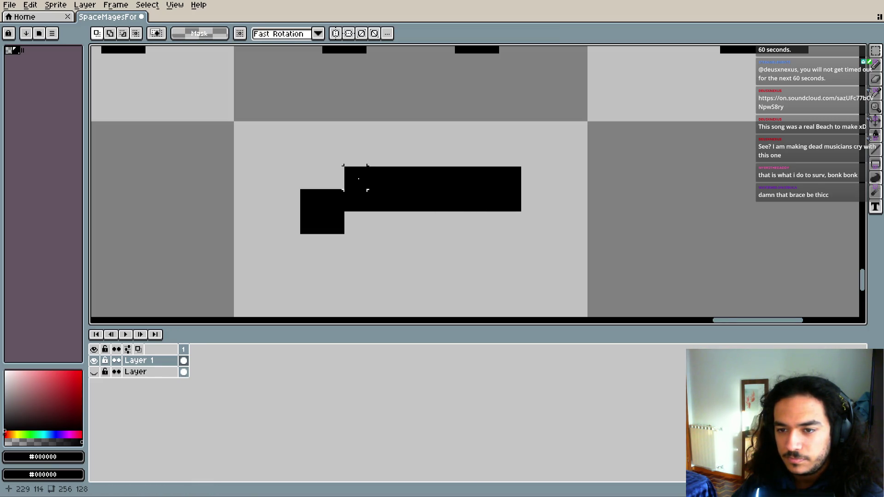
- Shift the bar's segments up and down into alternating low and raised blocks
mouse_move(387, 167)
left_mouse_down()
mouse_move(522, 211)
mouse_move(480, 215)
left_mouse_up()
key("ctrl+d")
mouse_move(431, 187)
left_mouse_down()
mouse_move(523, 235)
mouse_move(494, 203)
left_mouse_up()
key("ctrl+d")
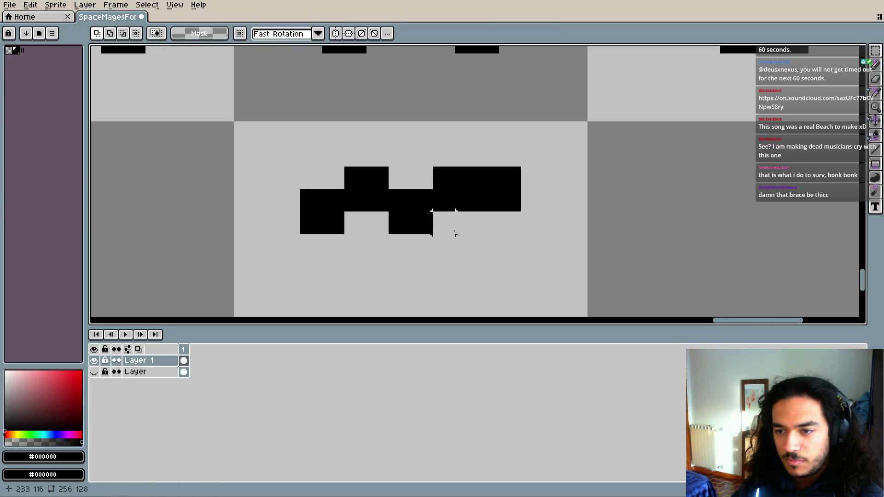
mouse_move(358, 180)
left_mouse_down()
mouse_move(377, 203)
mouse_move(380, 227)
left_mouse_up()
left_click(445, 185)
mouse_move(445, 185)
left_mouse_down()
mouse_move(515, 207)
mouse_move(493, 235)
left_mouse_up()
key("ctrl+d")
- Align the right blocks with the top and bottom bars, extending each by one cell
mouse_move(369, 191)
left_mouse_down()
mouse_move(519, 232)
mouse_move(482, 210)
left_mouse_up()
key("ctrl+d")
mouse_move(443, 179)
left_mouse_down()
mouse_move(517, 205)
mouse_move(495, 205)
mouse_move(519, 233)
mouse_move(495, 201)
left_mouse_up()
left_click(489, 203)
key("ctrl+d")
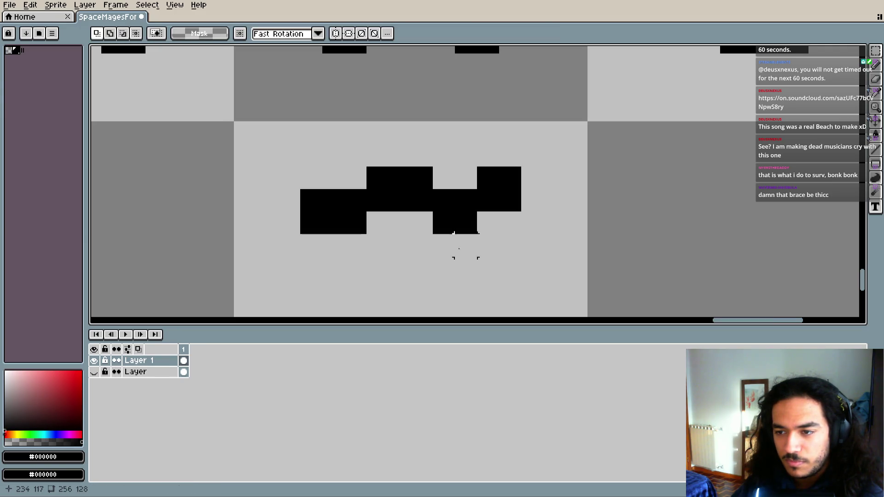
left_click_drag(458, 249, 501, 240)
key("b")
mouse_move(420, 214)
left_mouse_down()
mouse_move(486, 169)
mouse_move(529, 237)
left_mouse_up()
scroll(518, 236, "down", 1)
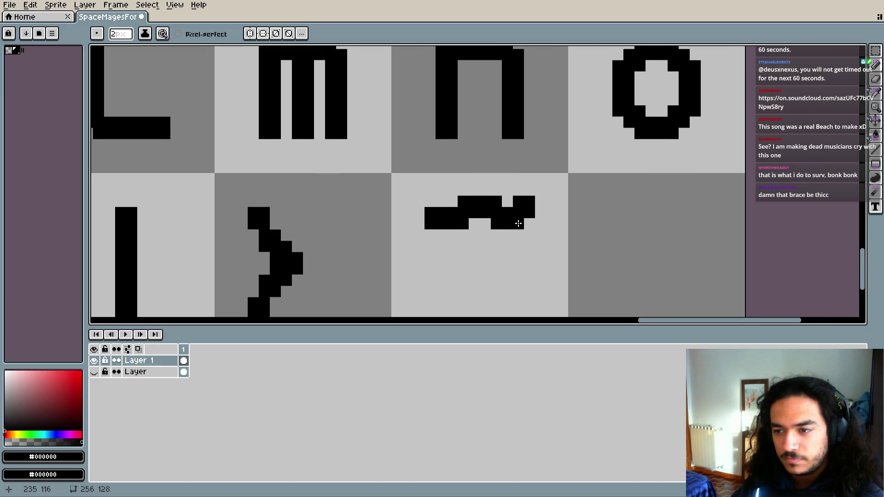
- Block out the tilde's first black cells at its bottom-left and top-left, undoing misplaced ones
scroll(515, 232, "down", 2)
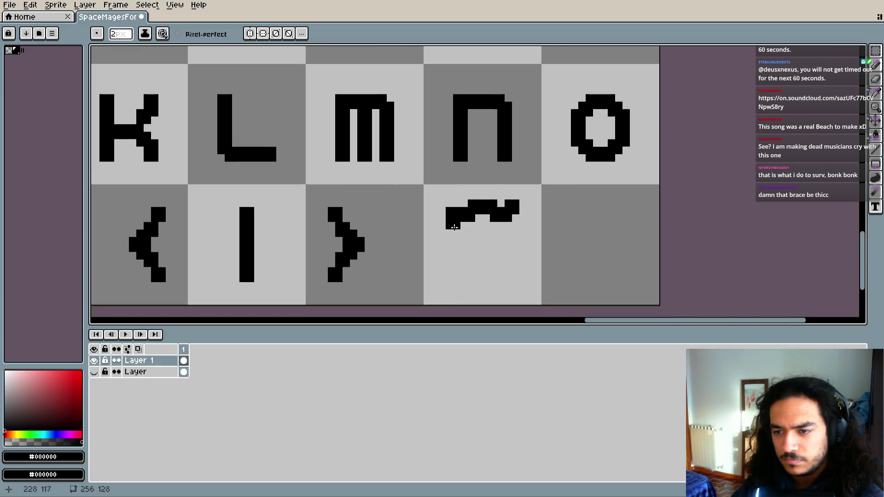
scroll(454, 227, "up", 2)
scroll(443, 213, "up", 1)
scroll(479, 261, "down", 1)
key("ctrl+z")
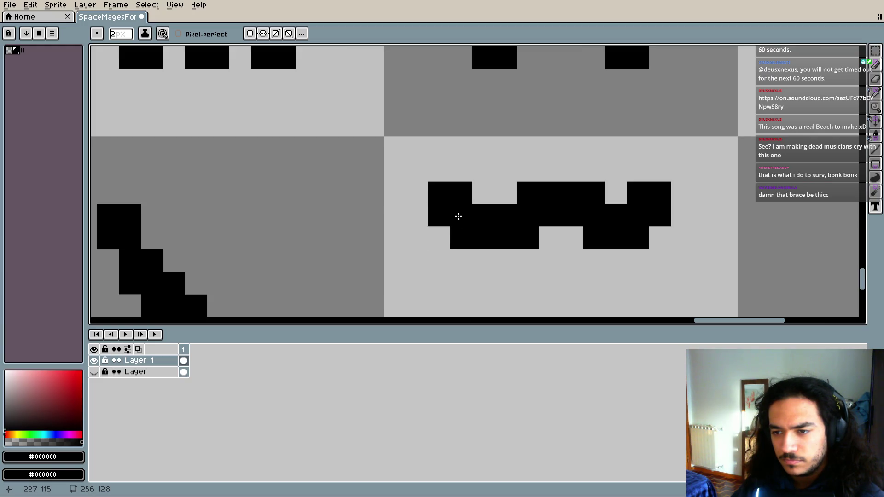
left_click(458, 222)
key("ctrl+z")
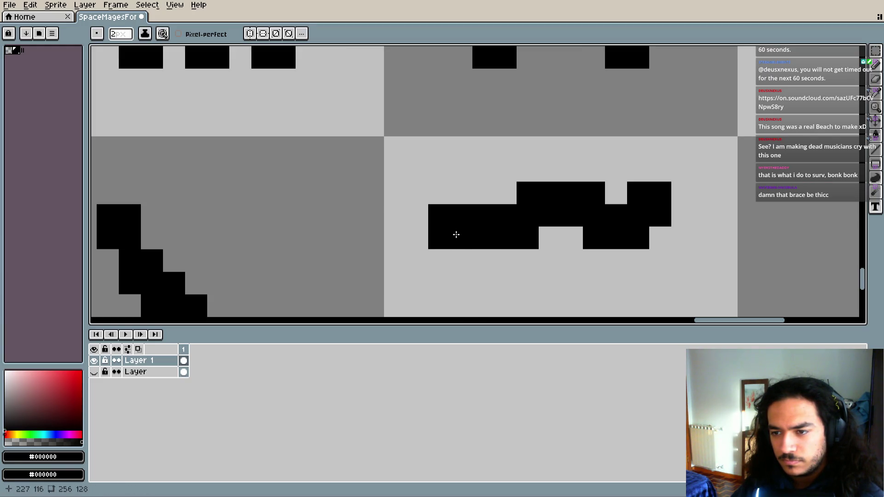
left_click(671, 210)
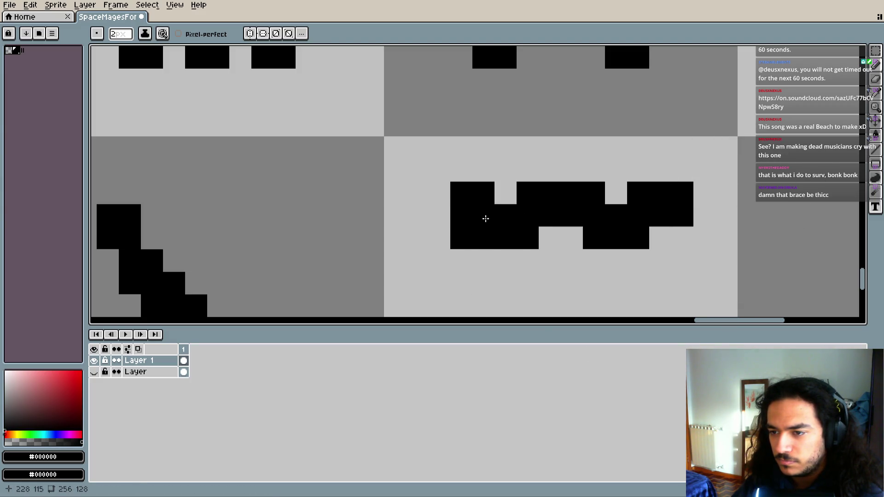
key("ctrl+z")
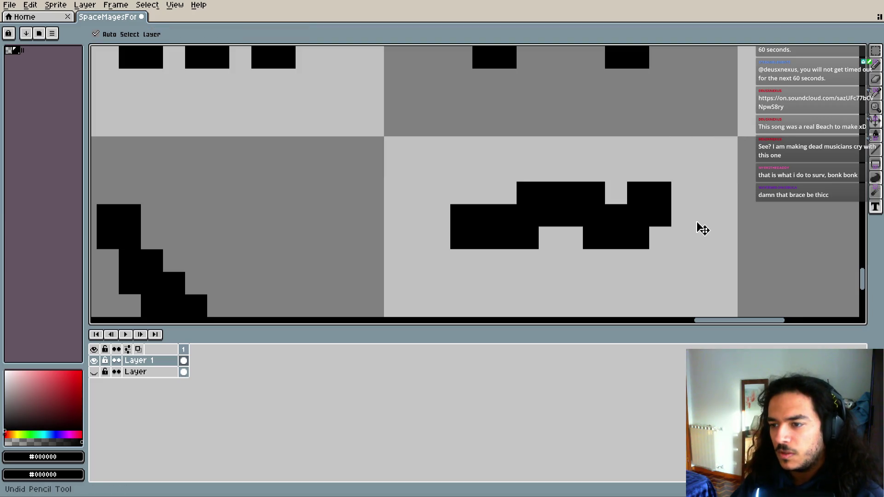
left_click(527, 206)
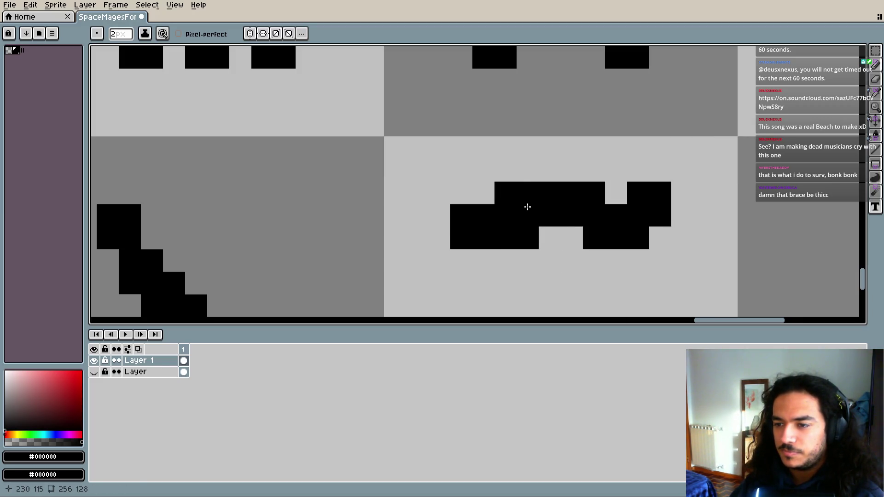
- Erase the tilde's middle bottom cells and fill the gaps in its bottom and top bars
key("e")
left_click_drag(539, 248, 526, 236)
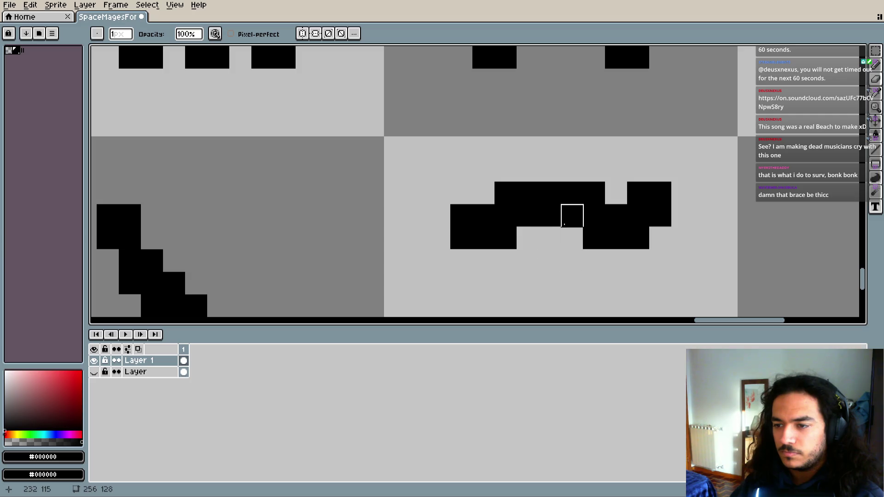
key("b")
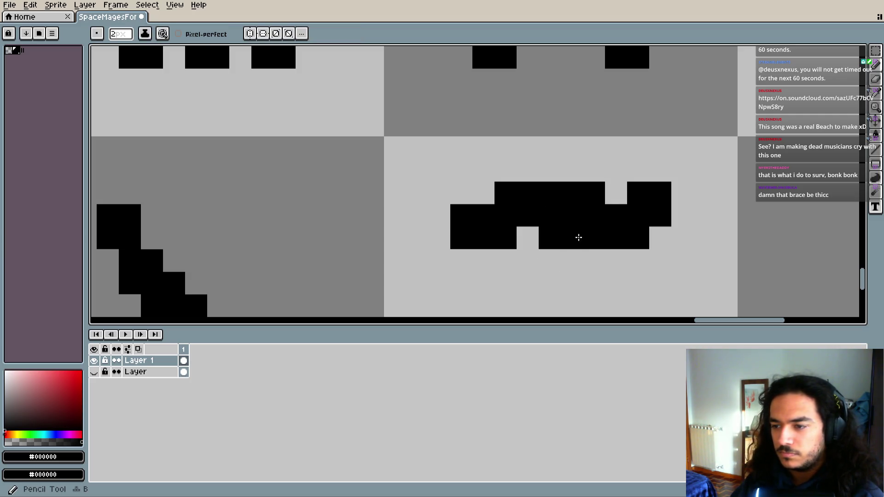
left_click(596, 239)
left_click(633, 211)
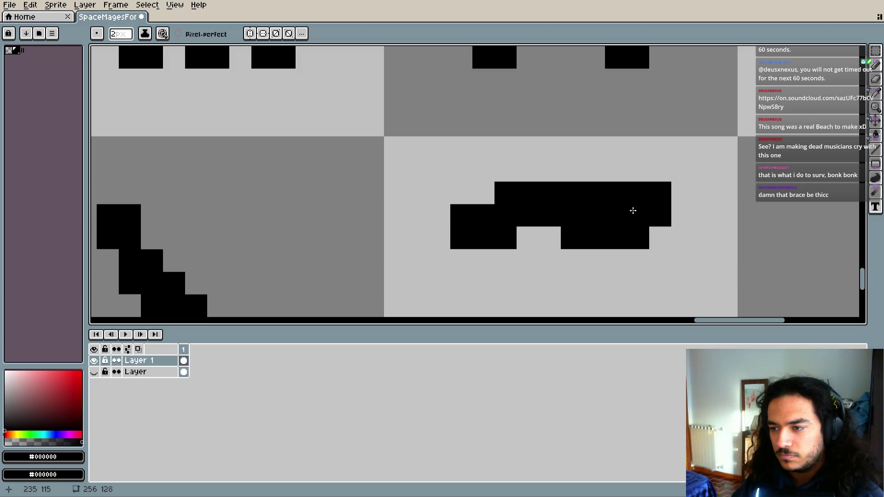
left_click_drag(632, 212, 582, 290)
key("ctrl+z")
- Trim the tilde's top bar, add a small raised block, and clear the top-right notch cells
key("e")
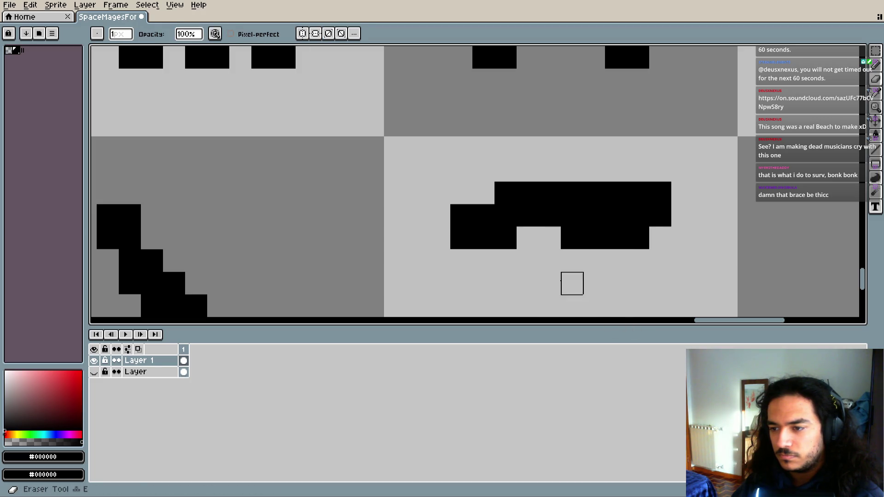
left_click_drag(573, 199, 590, 196)
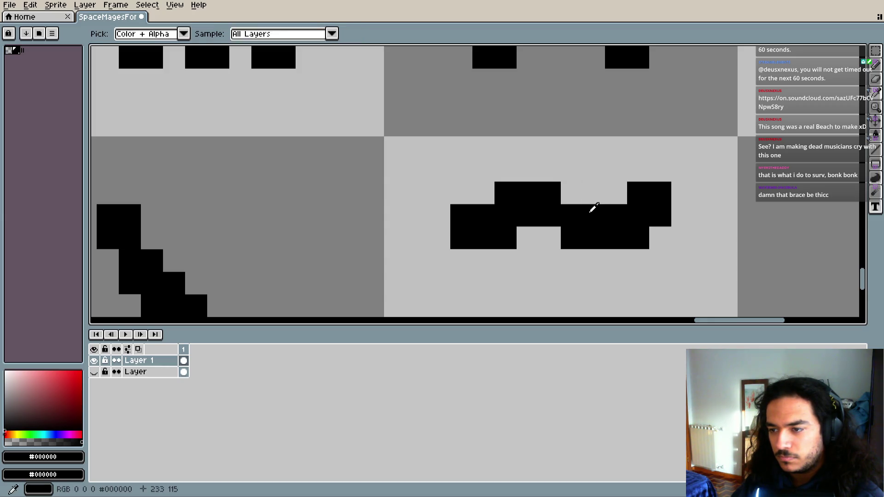
key("b")
left_click(572, 199)
key("e")
left_click_drag(550, 171, 573, 170)
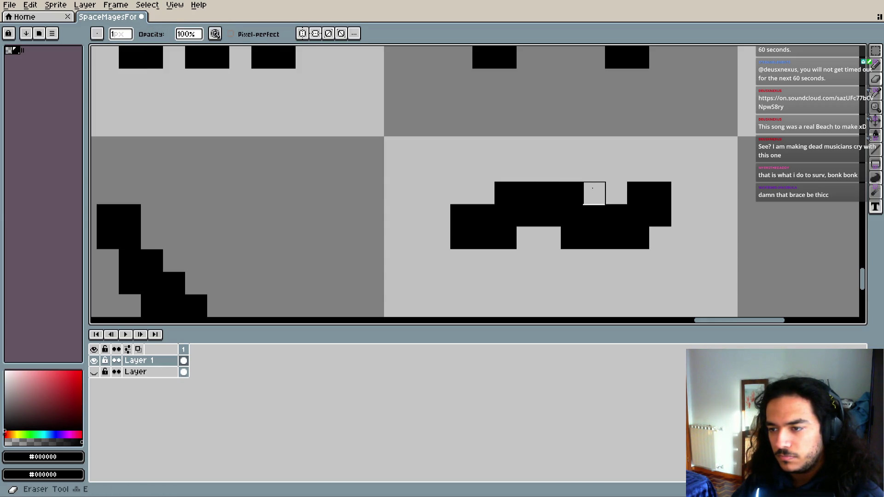
left_click(638, 192)
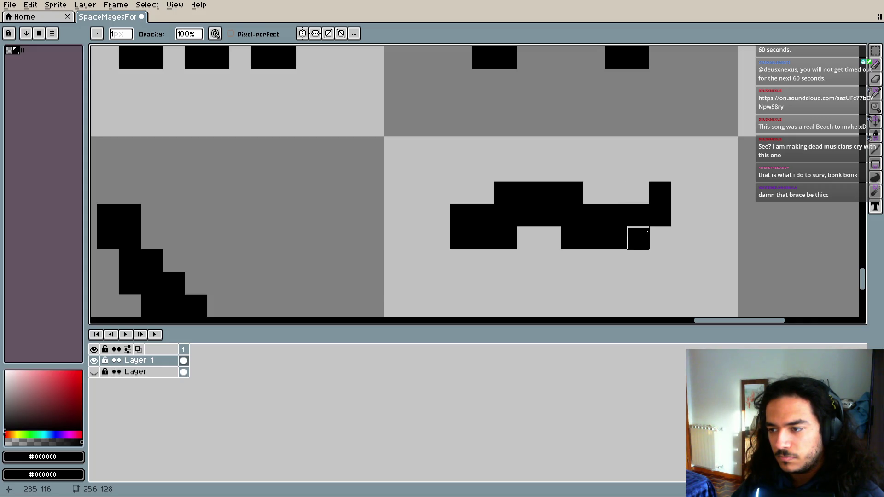
left_click_drag(657, 213, 660, 193)
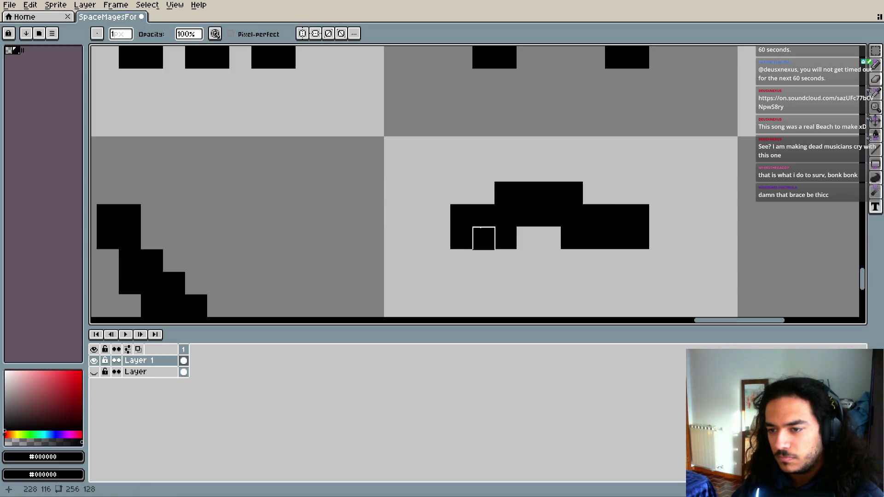
- Paint a 2x2 block at the tilde's left, shift its right part up, and cap the right end
key("b")
left_click(450, 225)
left_click_drag(572, 242, 654, 210)
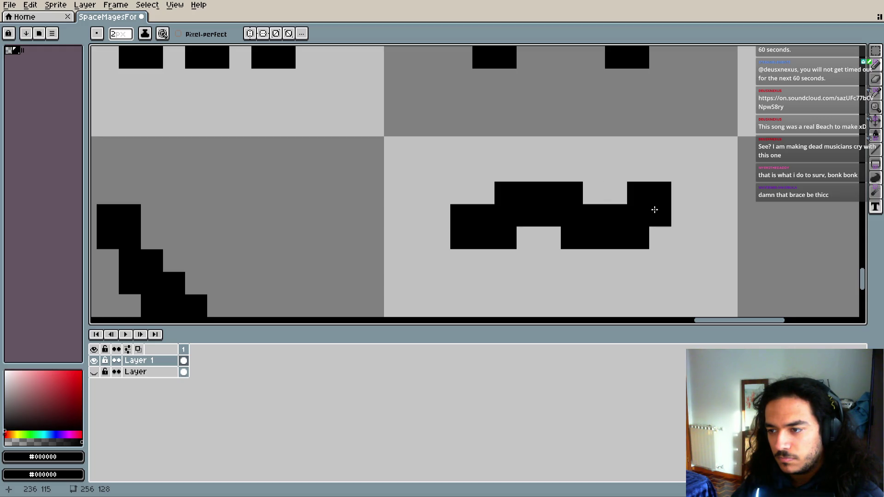
left_click(675, 205)
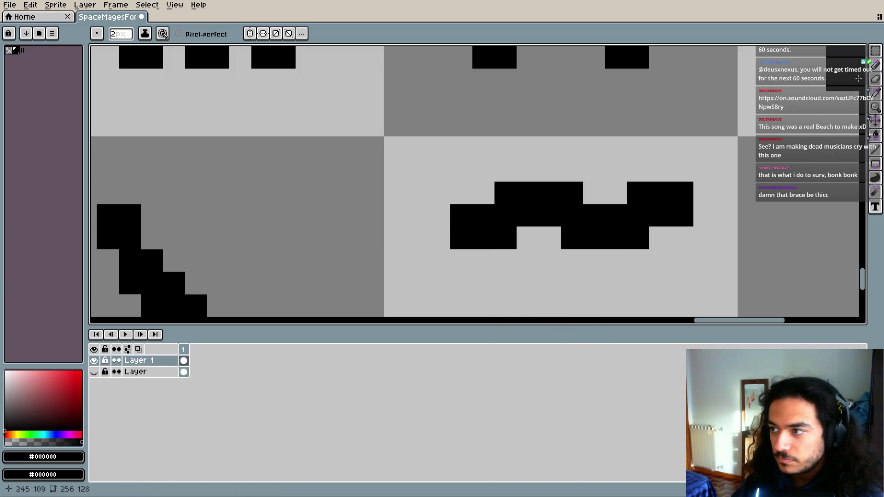
left_click(875, 51)
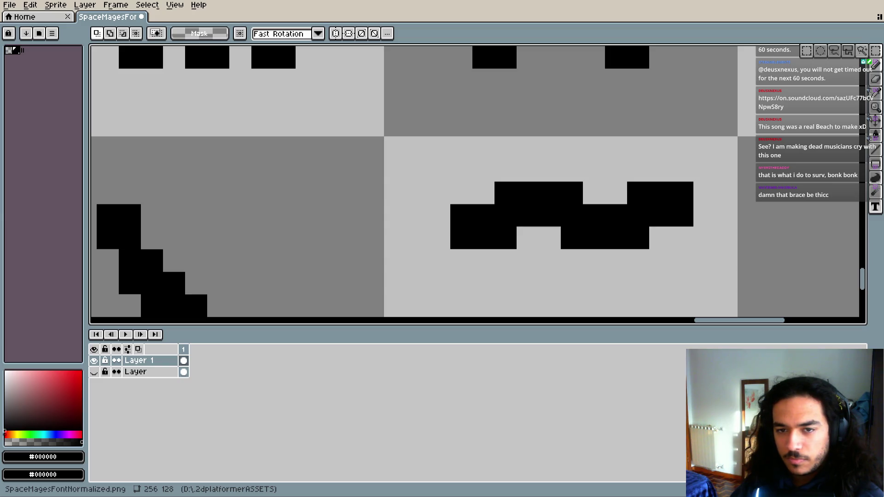
key("i")
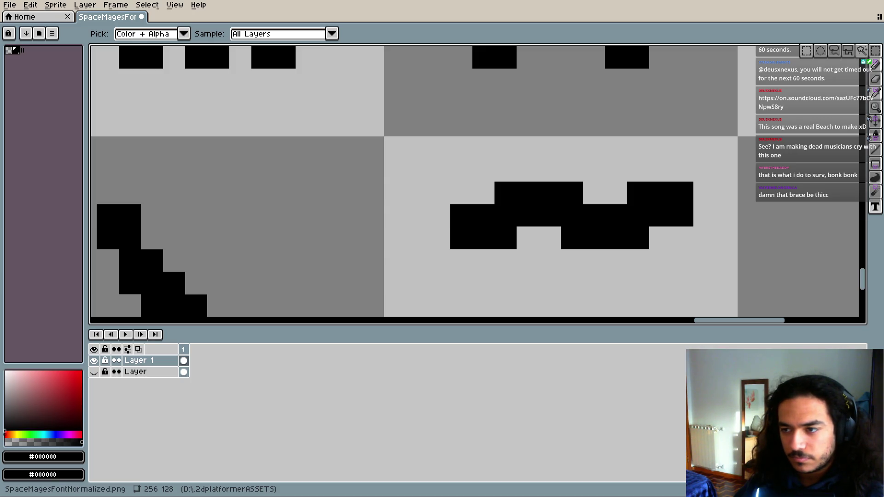
- Pick the Rectangular Marquee (M) to start repositioning parts of the tilde
key("m")
scroll(570, 286, "down", 3)
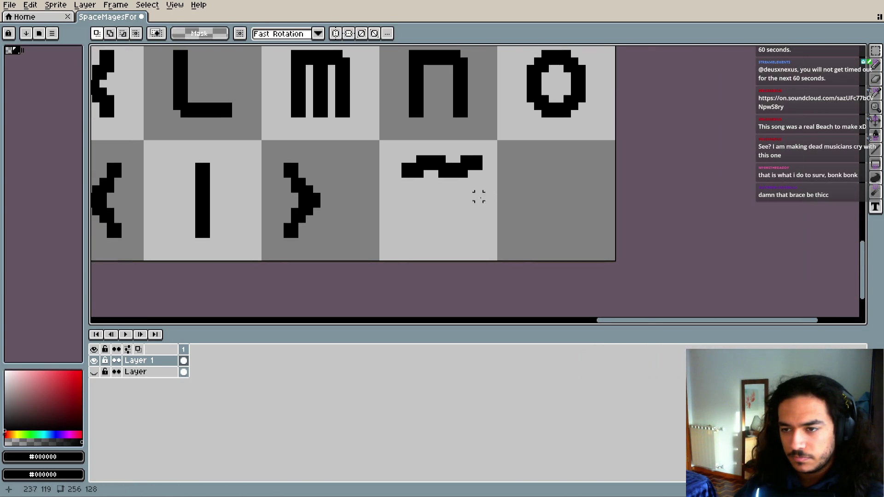
- Nudge the tilde's right and left parts with marquee selections, then shift the whole glyph left
scroll(474, 216, "up", 2)
scroll(472, 226, "up", 1)
scroll(484, 239, "up", 2)
scroll(485, 243, "up", 1)
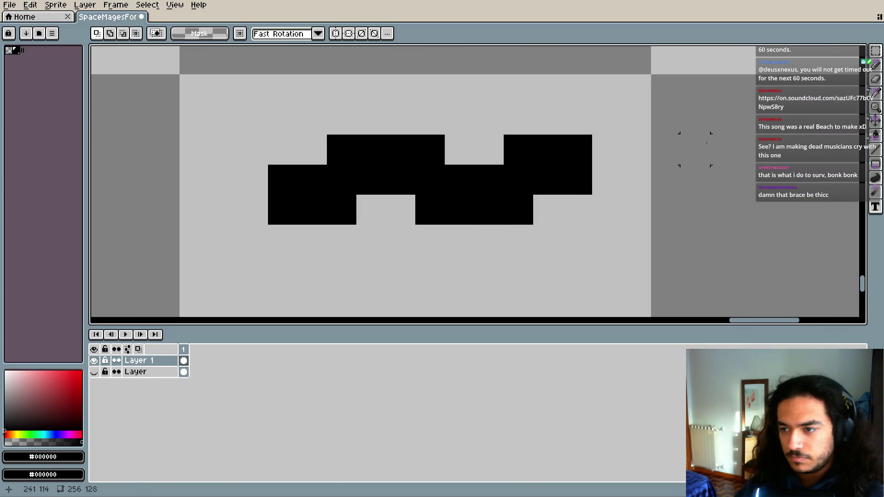
mouse_move(608, 119)
left_mouse_down()
mouse_move(519, 233)
mouse_move(547, 192)
mouse_move(528, 193)
left_mouse_up()
key("ctrl+d")
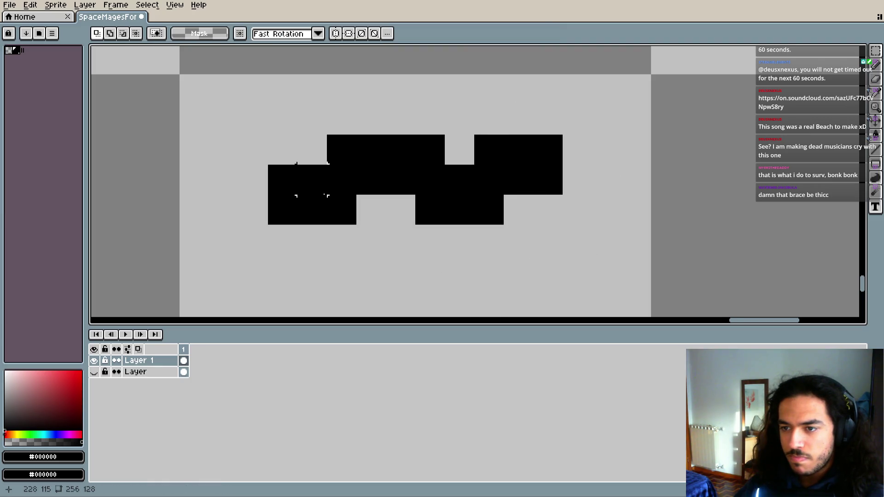
mouse_move(317, 165)
left_mouse_down()
mouse_move(382, 230)
mouse_move(375, 215)
left_mouse_up()
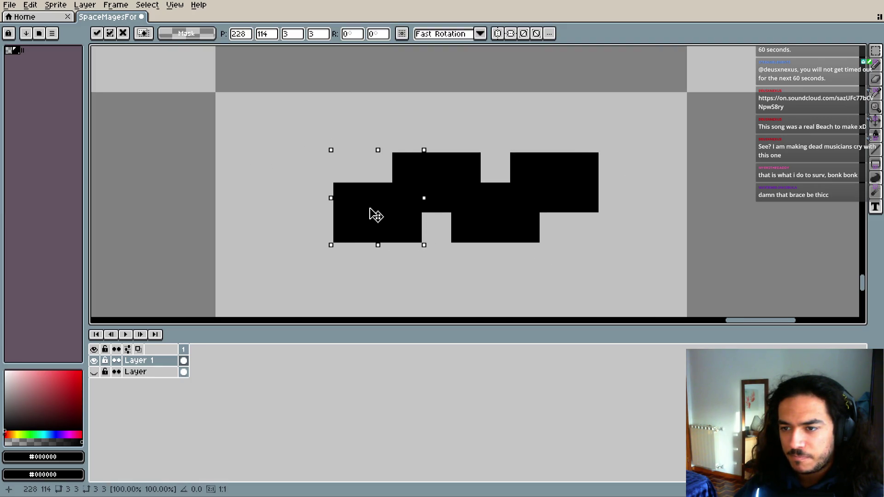
key("ctrl+d")
left_click_drag(568, 181, 334, 229)
left_click_drag(361, 272, 394, 304)
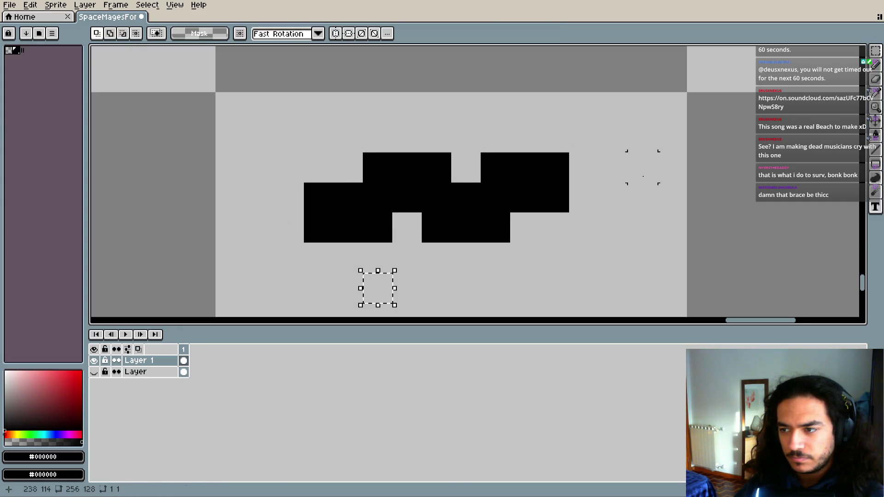
- Move the tilde's right-end column one pixel to the right
scroll(607, 206, "down", 3)
left_click_drag(558, 260, 529, 208)
scroll(529, 221, "up", 1)
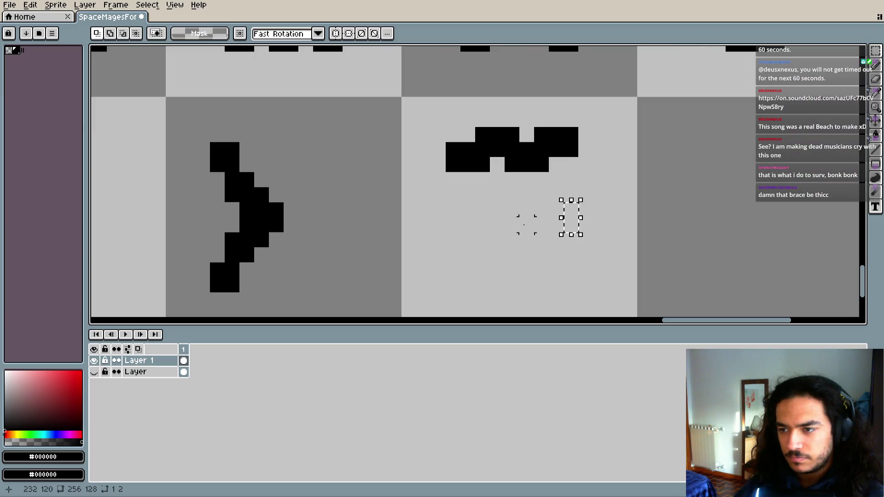
left_click_drag(571, 164, 570, 134)
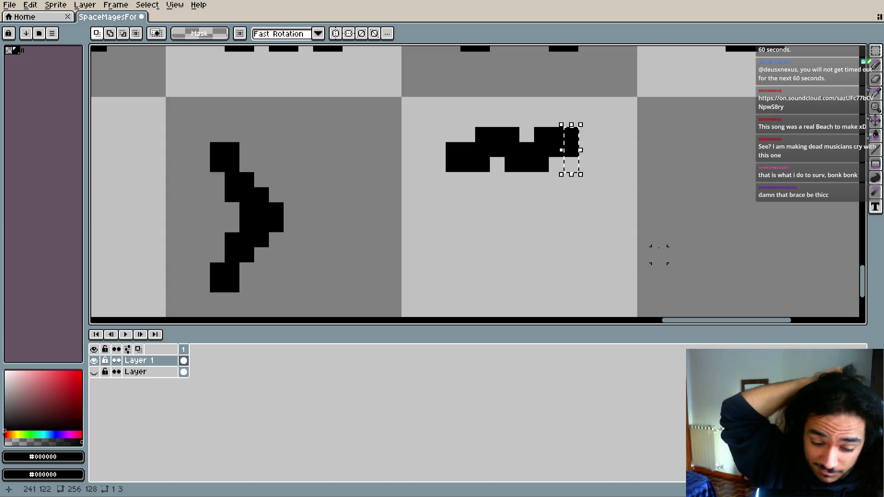
left_click(545, 137)
mouse_move(582, 123)
left_mouse_down()
mouse_move(529, 178)
mouse_move(541, 164)
left_mouse_up()
key("Right")
key("ctrl+d")
key("i")
- Erase the stray block at the tilde's right and extend black fill along its lower right
key("b")
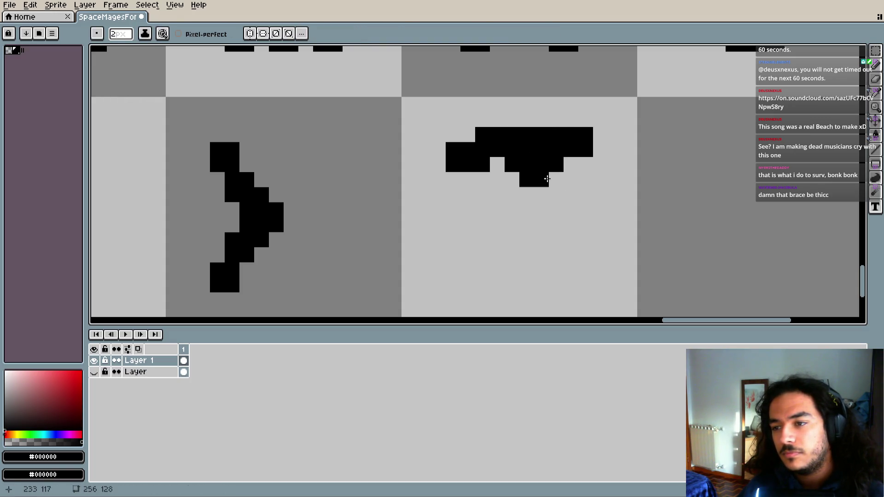
scroll(586, 240, "down", 2)
scroll(529, 211, "up", 2)
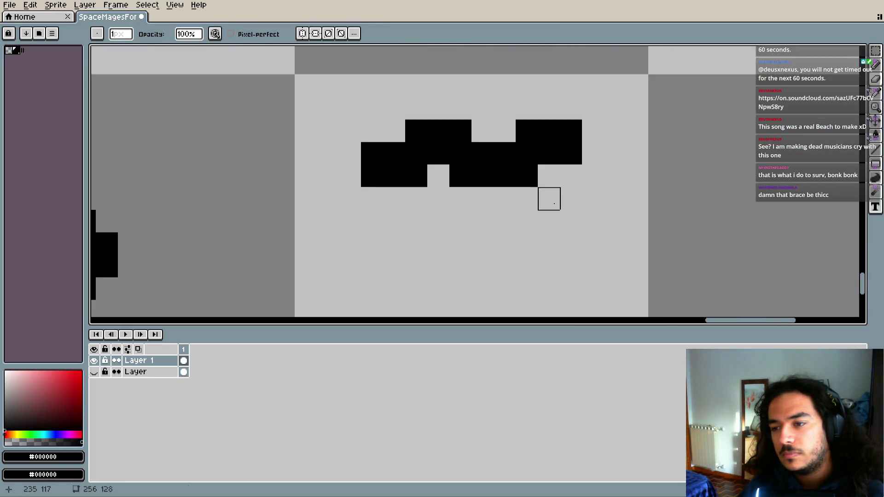
scroll(548, 197, "up", 2)
mouse_move(525, 117)
left_mouse_down()
mouse_move(514, 85)
mouse_move(601, 130)
mouse_move(514, 175)
mouse_move(468, 140)
mouse_move(424, 173)
mouse_move(526, 191)
left_mouse_up()
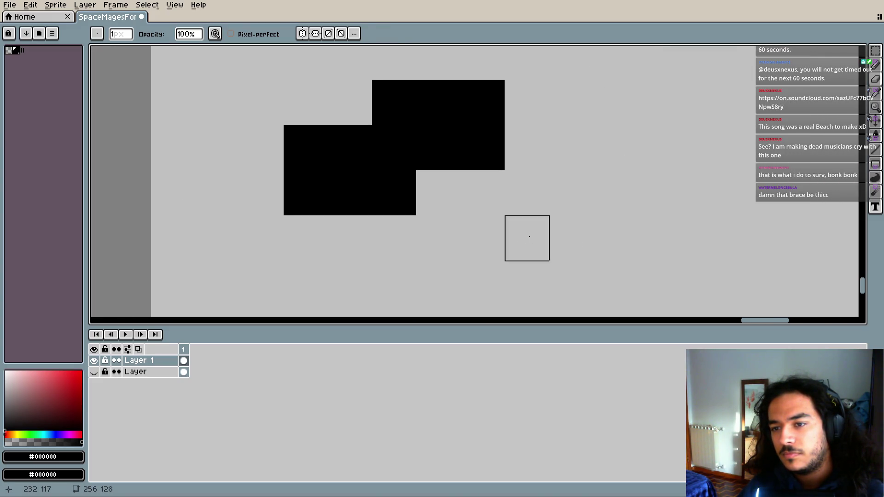
key("b")
left_click(500, 192)
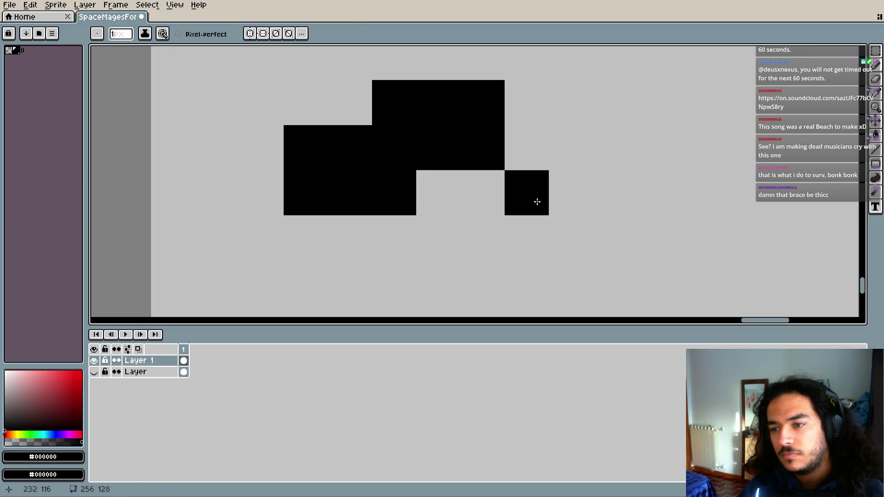
left_click_drag(535, 200, 601, 193)
- Erase the tilde's right black column and repaint black upward along the right side
key("e")
mouse_move(659, 146)
left_mouse_down()
mouse_move(612, 235)
mouse_move(680, 233)
left_mouse_up()
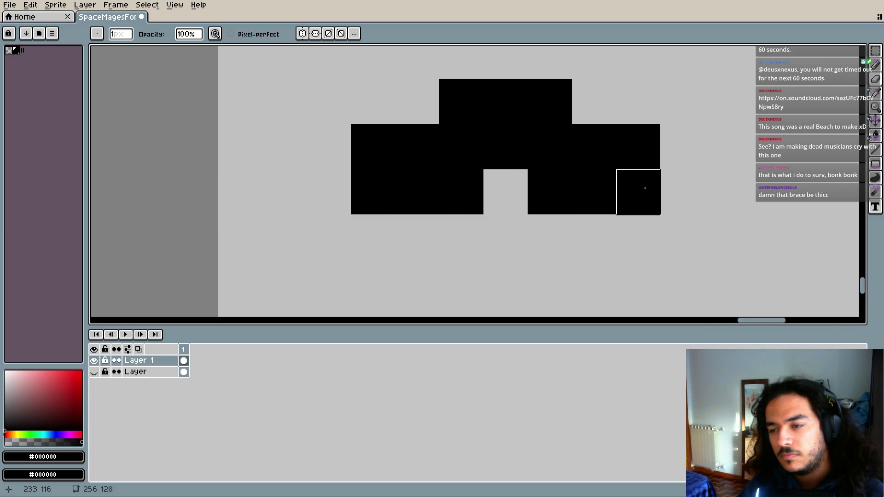
left_click(594, 146)
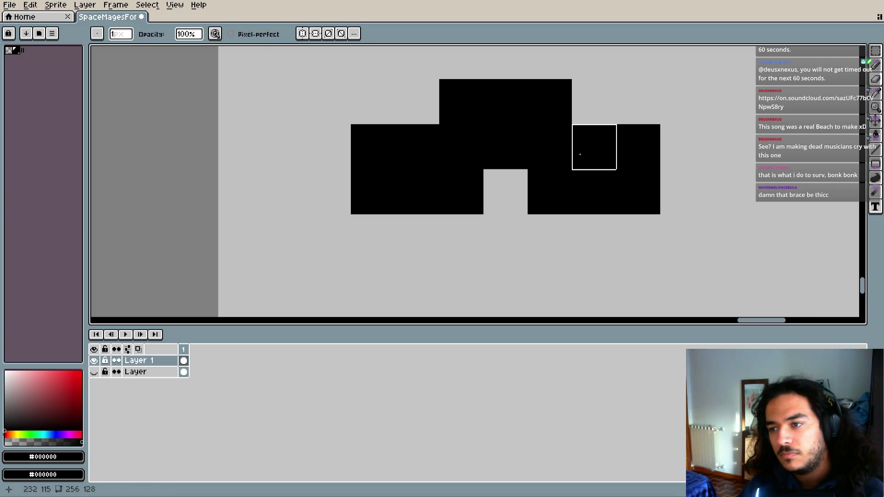
key("b")
left_click_drag(594, 146, 592, 123)
- Clear stray pixels at the tilde's top and repaint its right end cleanly
key("e")
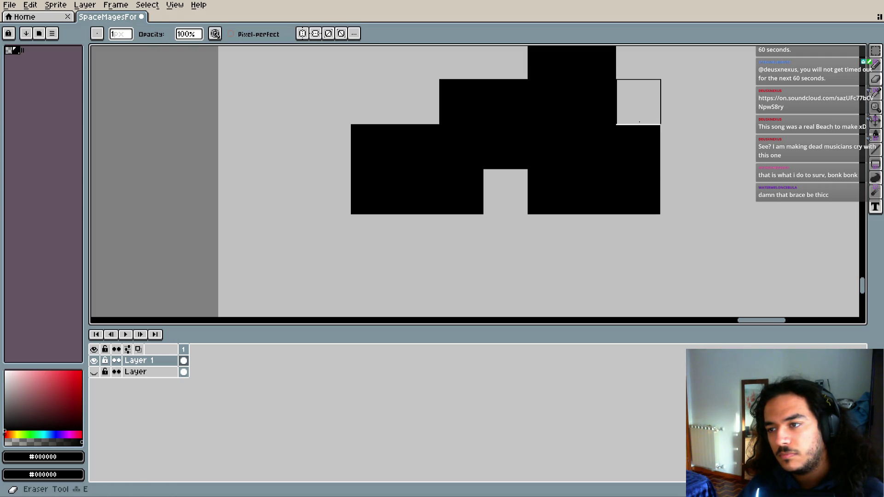
left_click_drag(638, 101, 591, 112)
left_click_drag(503, 69, 547, 69)
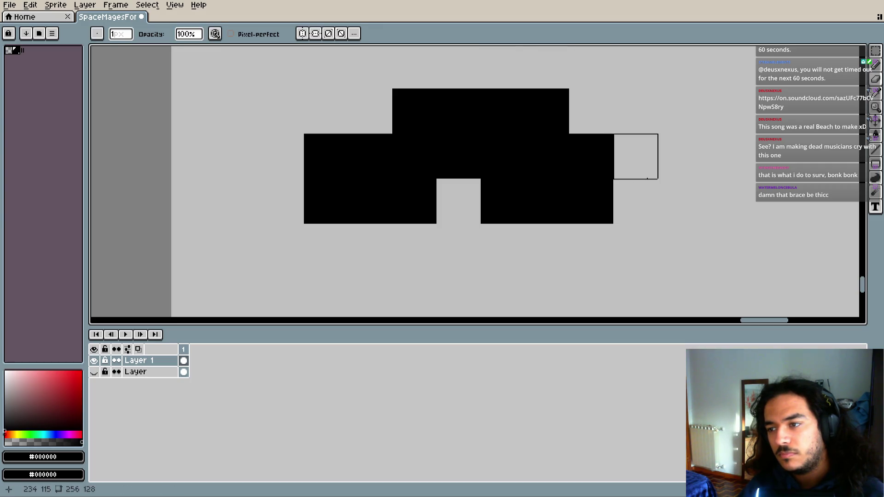
key("b")
left_click(626, 188)
key("ctrl+z")
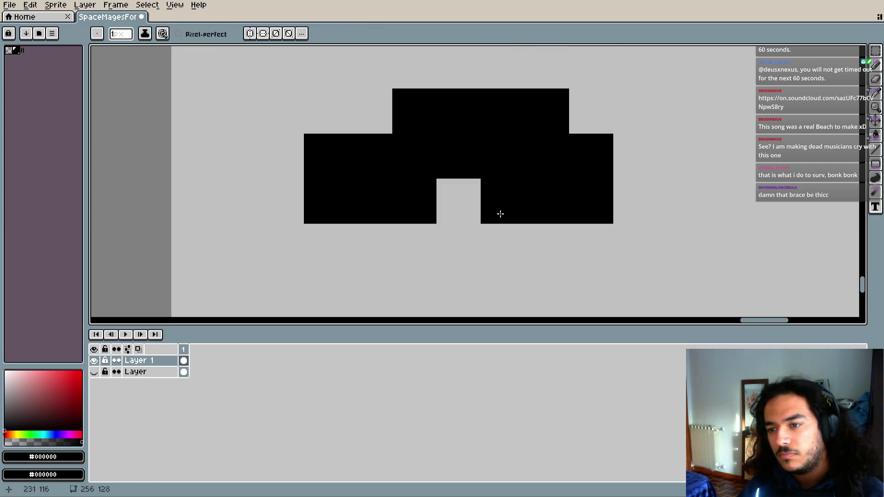
key("e")
left_click(501, 213)
key("b")
left_click_drag(593, 202, 625, 165)
scroll(626, 165, "down", 2)
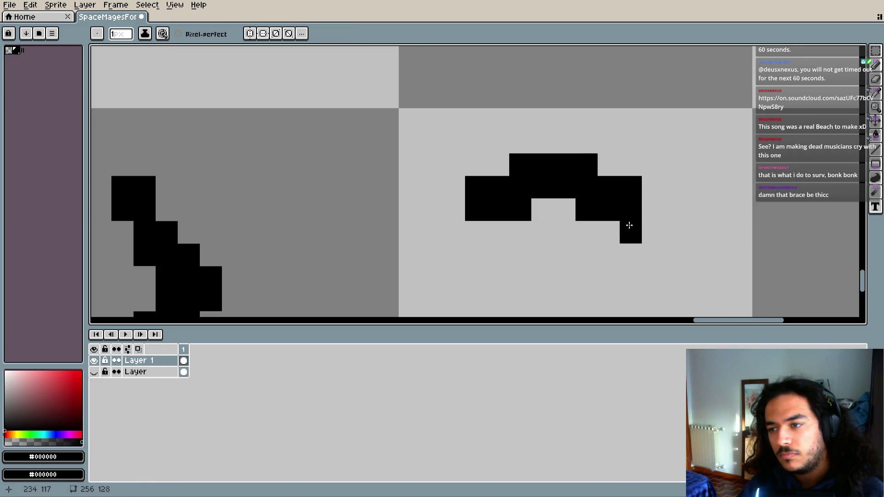
scroll(627, 227, "down", 1)
left_click(877, 58)
scroll(509, 172, "down", 1)
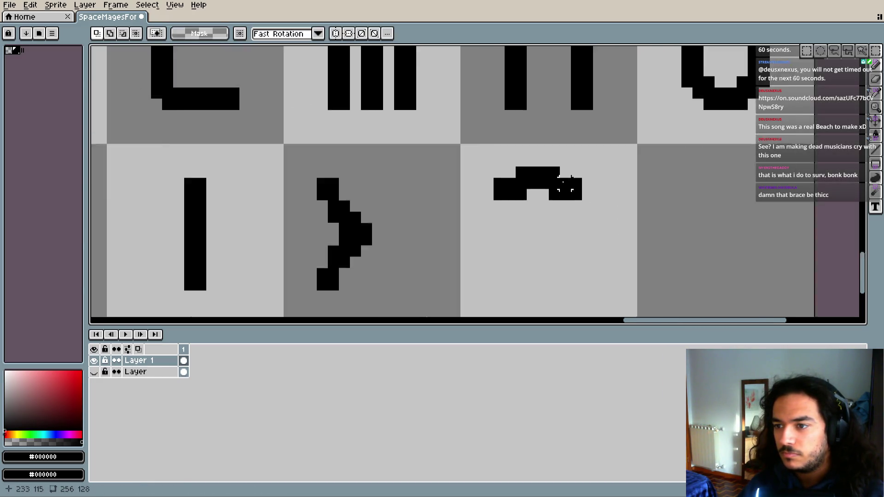
- Erase the old tilde glyph's black pixels from its cell
scroll(509, 172, "down", 1)
mouse_move(479, 163)
left_mouse_down()
mouse_move(539, 174)
mouse_move(546, 185)
mouse_move(539, 181)
left_mouse_up()
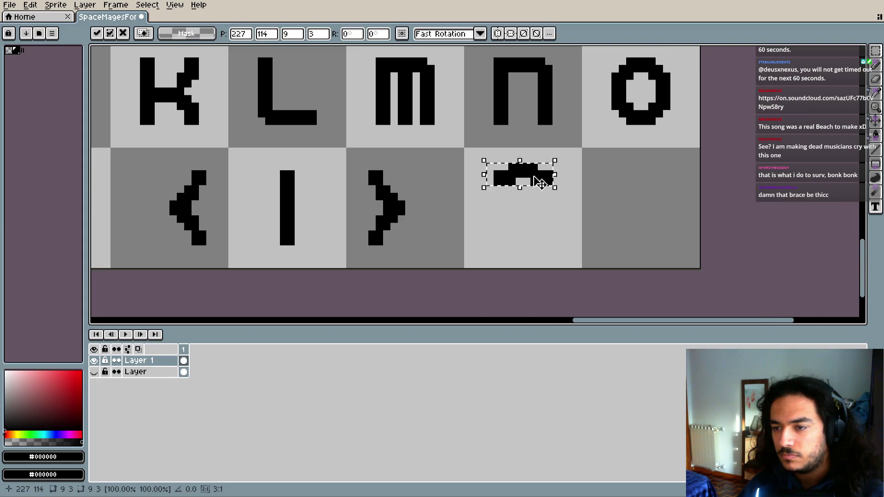
key("Return")
scroll(541, 193, "up", 1)
scroll(549, 246, "up", 1)
mouse_move(440, 237)
left_mouse_down()
mouse_move(471, 176)
mouse_move(528, 175)
mouse_move(617, 206)
left_mouse_up()
- Set the pencil to a 2 px brush and bring the empty tilde cell into view
key("b")
key("plus")
key("v")
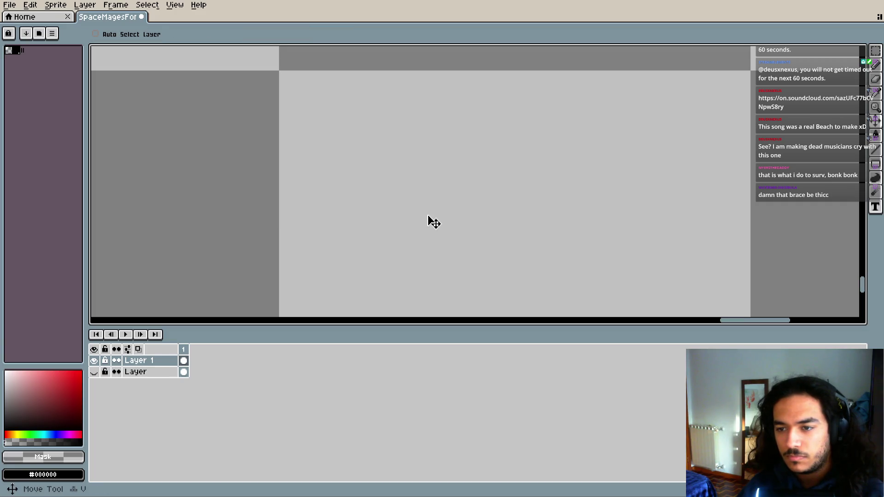
key("b")
key("minus")
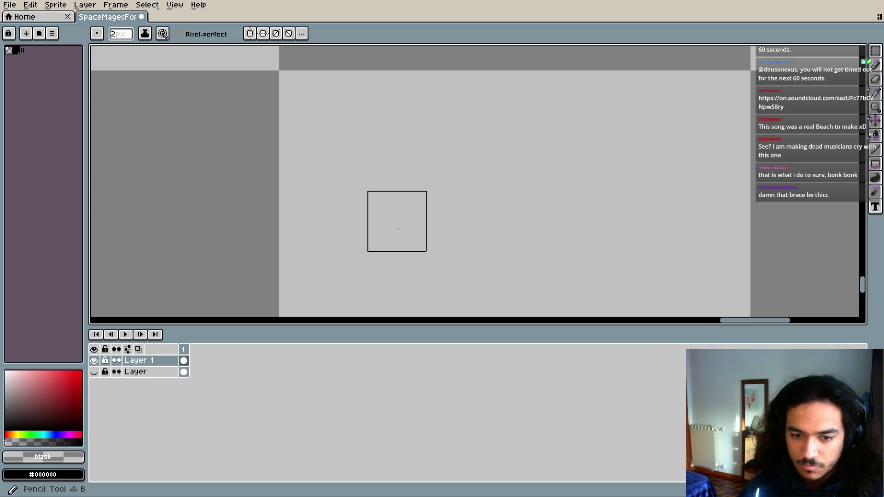
scroll(190, 280, "up", 3)
scroll(363, 249, "up", 2)
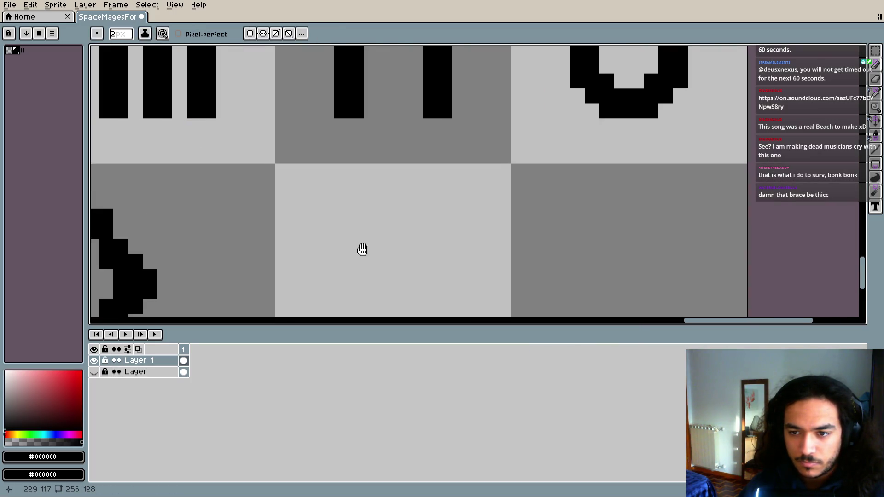
left_click_drag(362, 249, 380, 205)
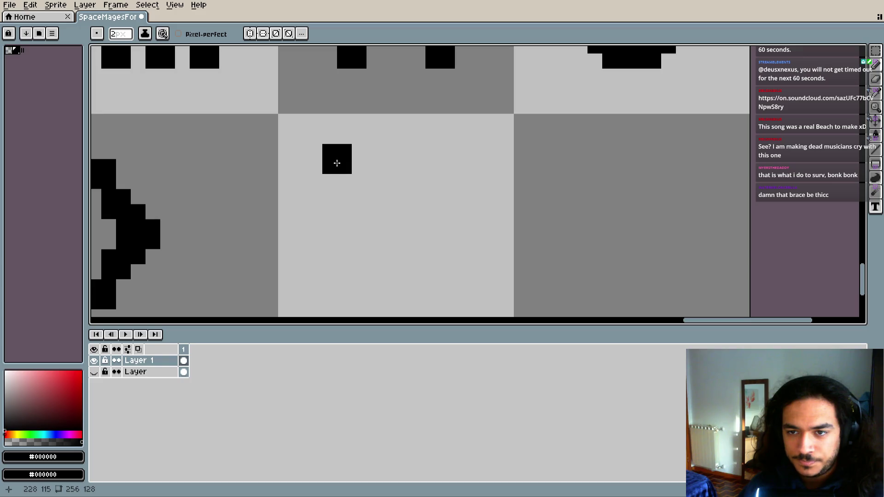
- Redraw the tilde as 2 px black blocks alternating low and raised, forming a stepped wave
left_click(293, 129)
key("e")
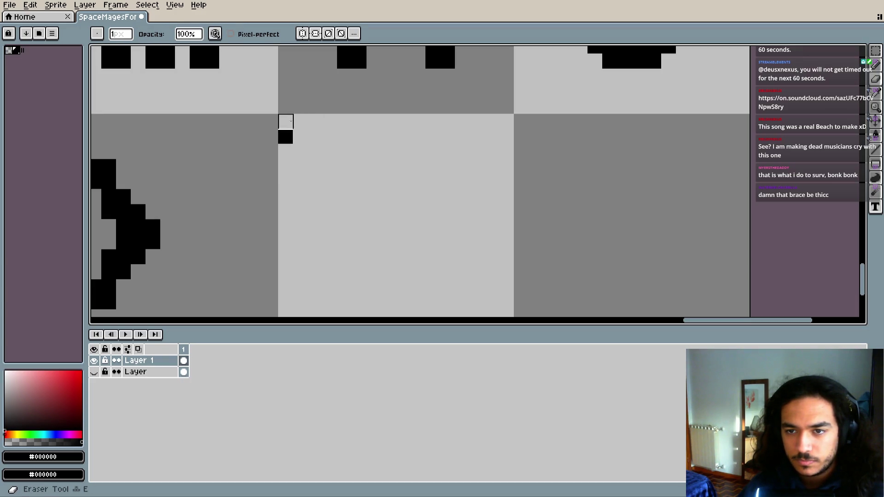
key("b")
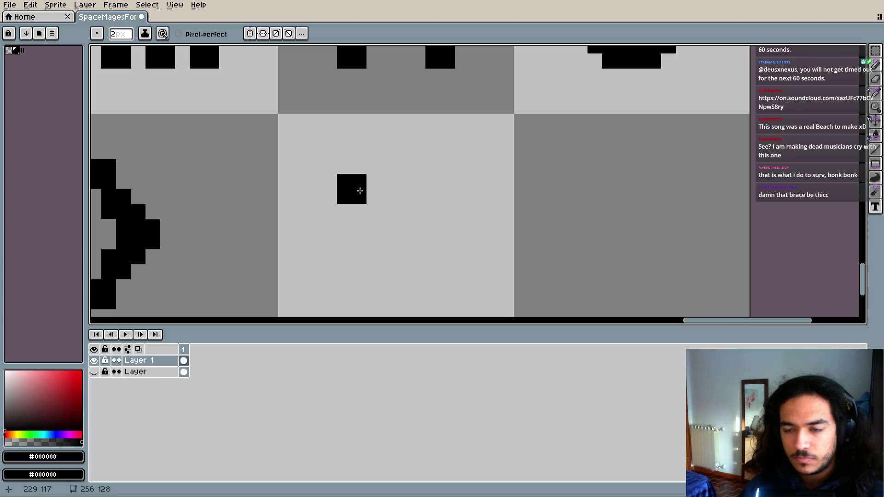
left_click(360, 190)
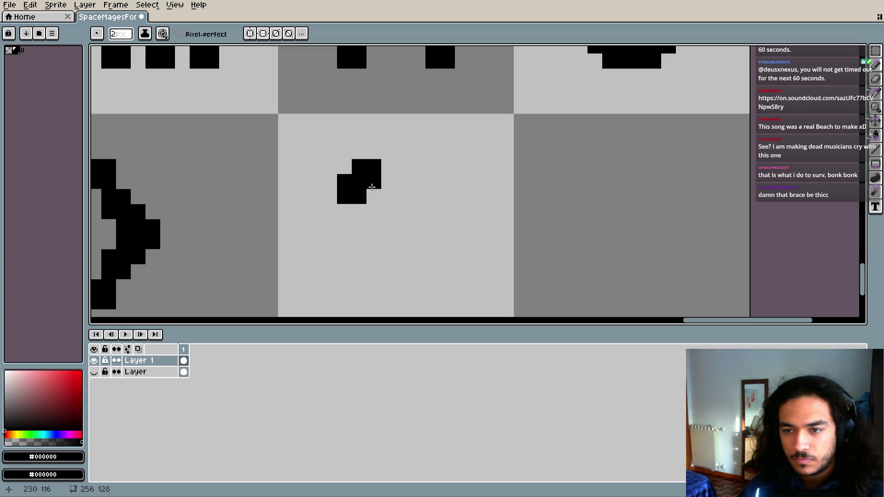
left_click(339, 191)
left_click(385, 176)
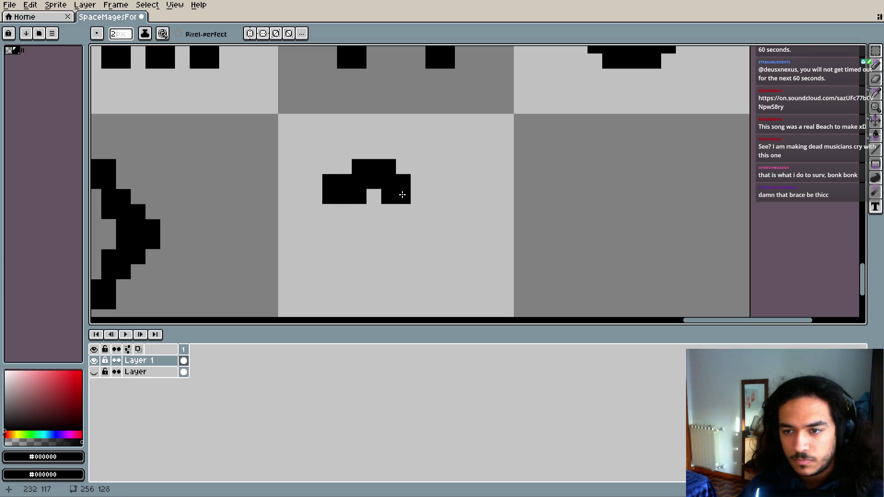
left_click(420, 195)
left_click(424, 175)
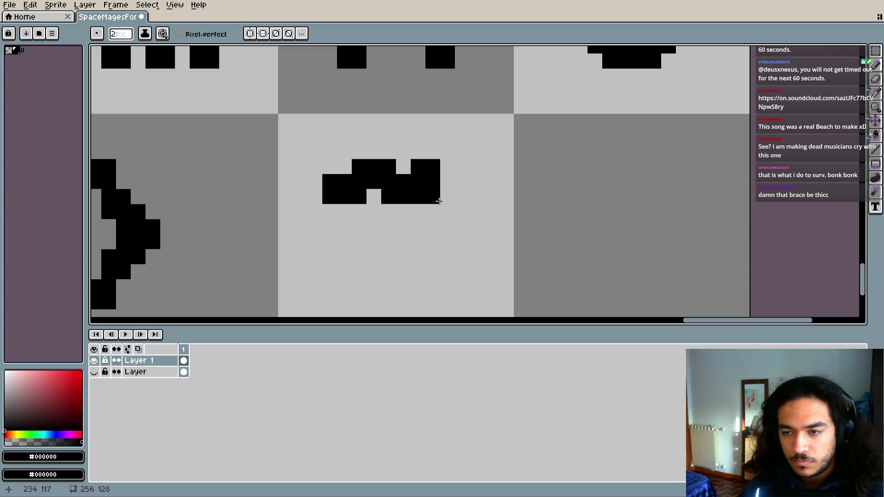
scroll(422, 250, "left", 3)
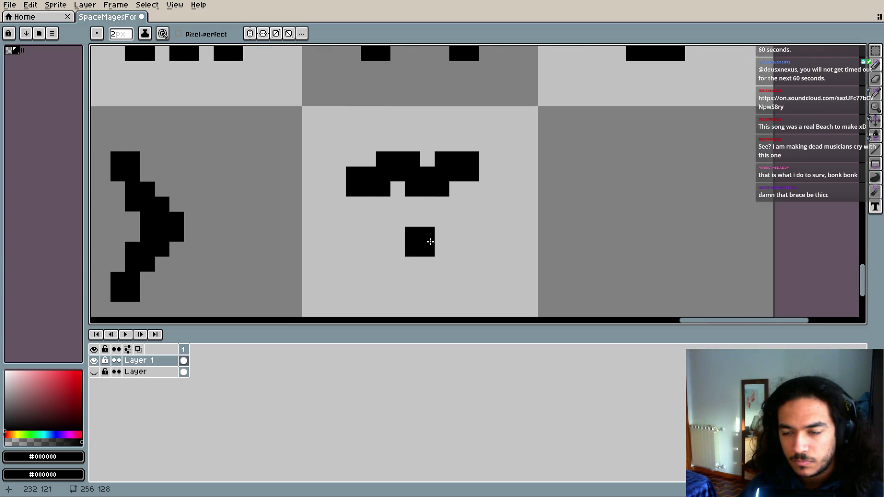
scroll(418, 239, "down", 1)
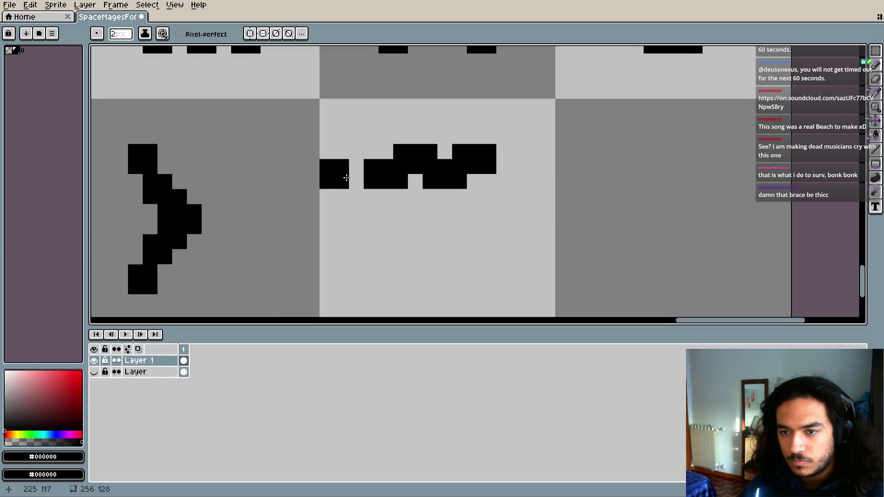
scroll(736, 158, "left", 1)
scroll(735, 159, "down", 1)
left_click(875, 50)
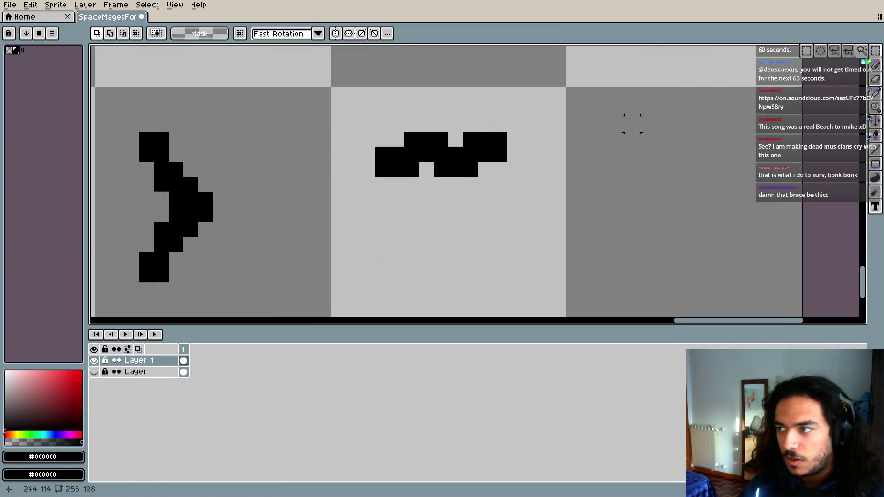
- Move the tilde glyph one pixel lower in its cell using a marquee selection
mouse_move(375, 131)
left_mouse_down()
mouse_move(493, 177)
mouse_move(494, 152)
left_mouse_up()
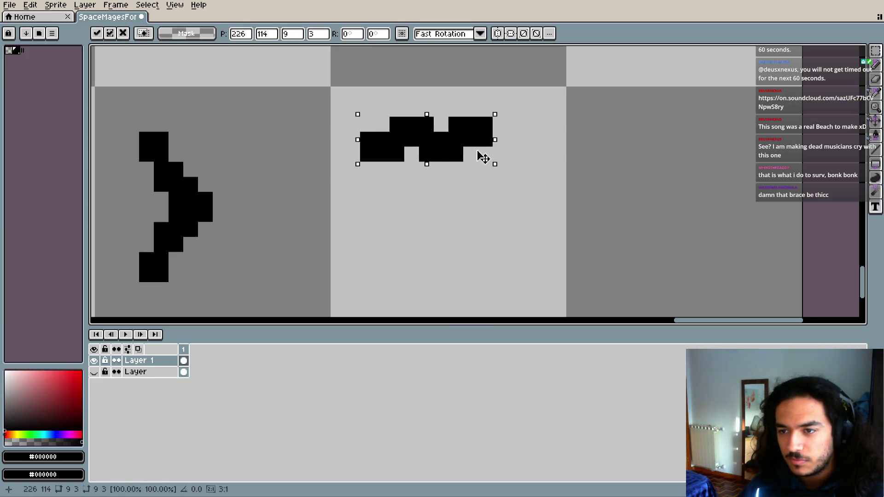
left_click(495, 197)
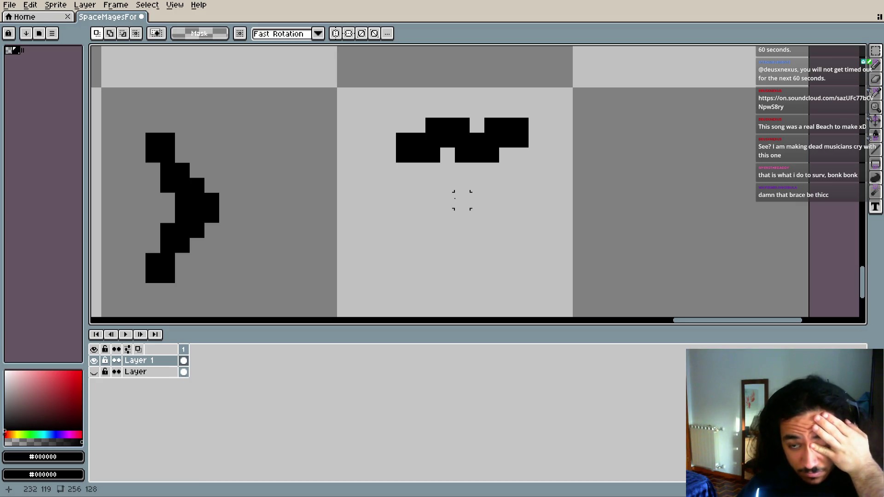
mouse_move(394, 115)
left_mouse_down()
mouse_move(531, 164)
mouse_move(481, 168)
left_mouse_up()
left_click(415, 213)
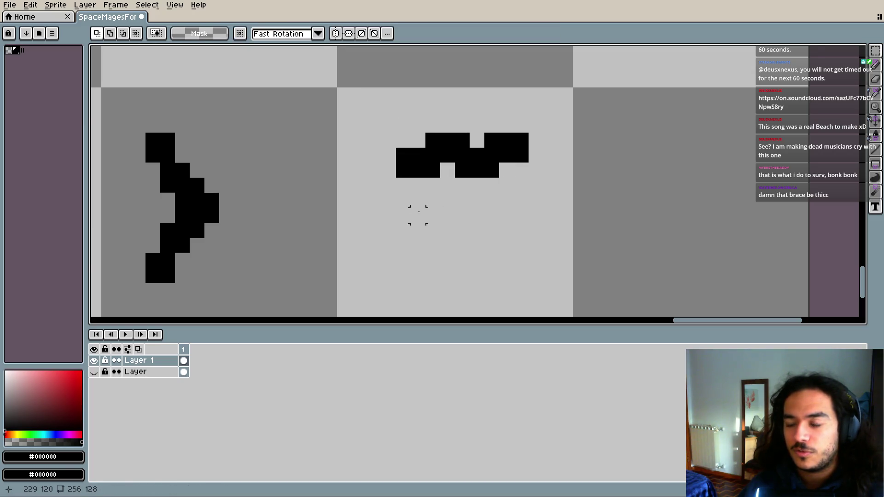
- Zoom out to review the sheet's K L m n o row, then switch to Godot
scroll(415, 214, "down", 2)
scroll(411, 214, "up", 2)
scroll(411, 215, "down", 1)
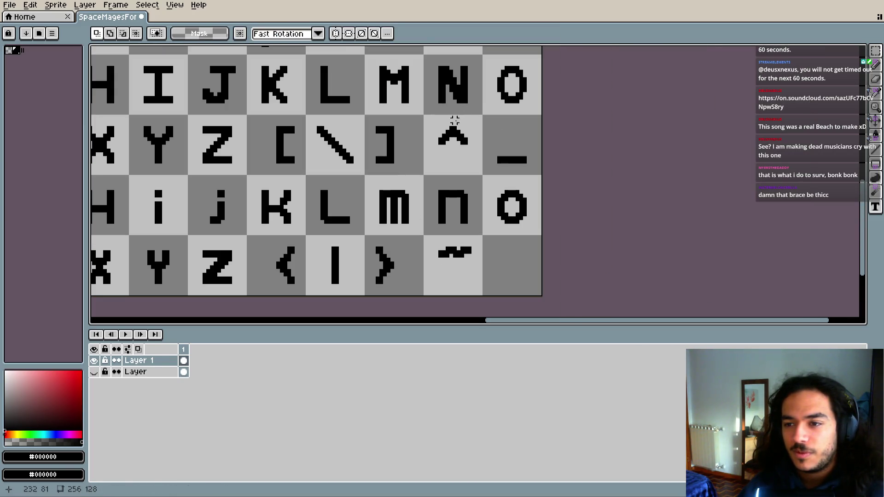
scroll(446, 277, "up", 1)
scroll(446, 249, "up", 4)
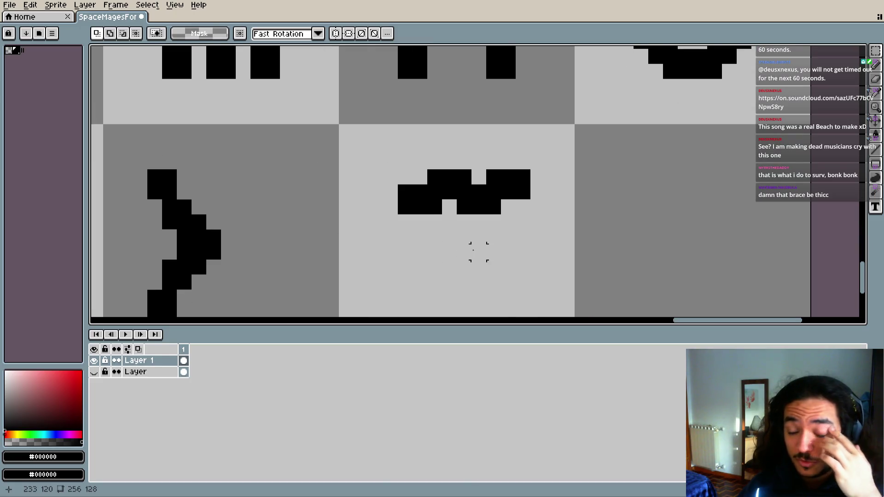
left_click_drag(474, 246, 355, 266)
scroll(355, 266, "down", 3)
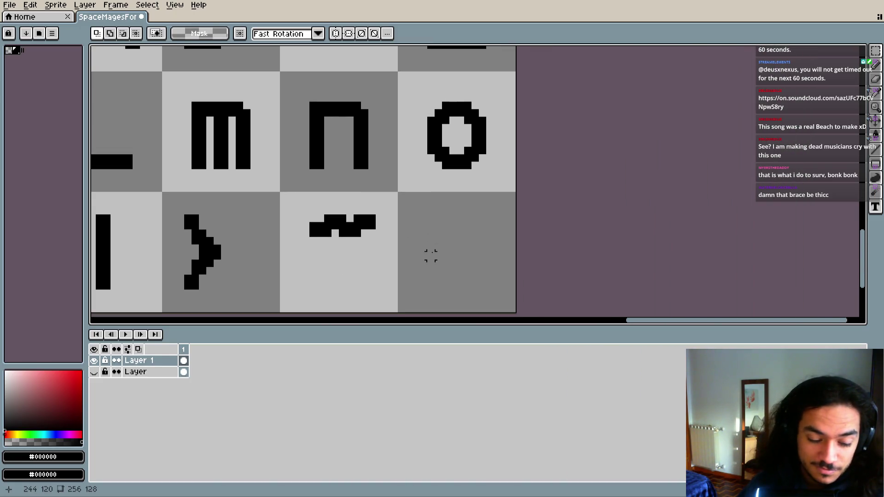
left_click_drag(350, 274, 533, 241)
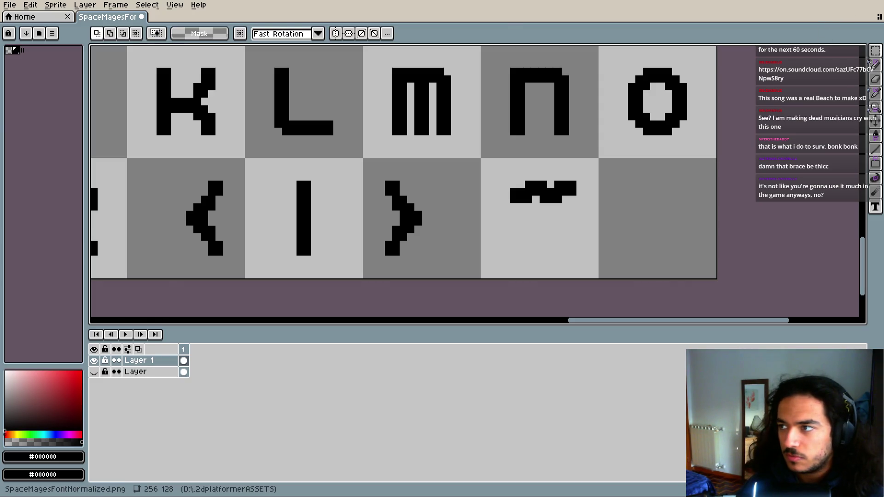
key("alt+Tab")
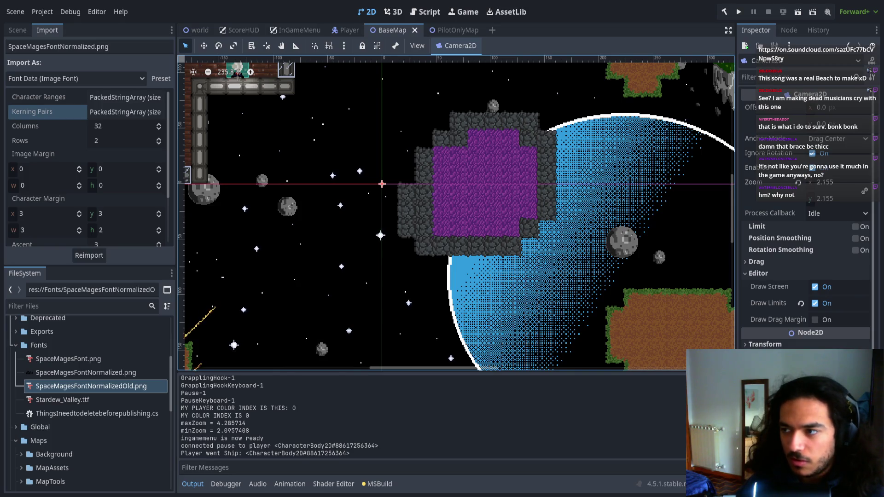
- Set SpaceMagesFontNormalized.png's Import As type to Font Data (Image Font)
left_click(121, 374)
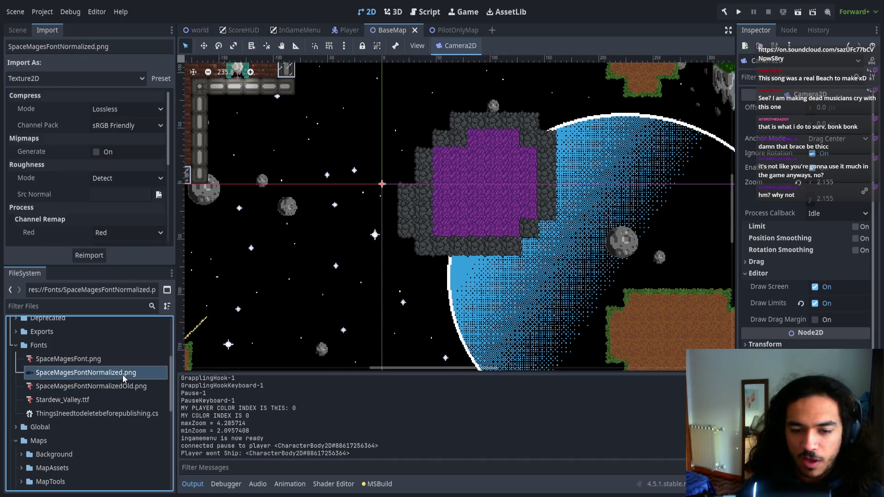
left_click(118, 125)
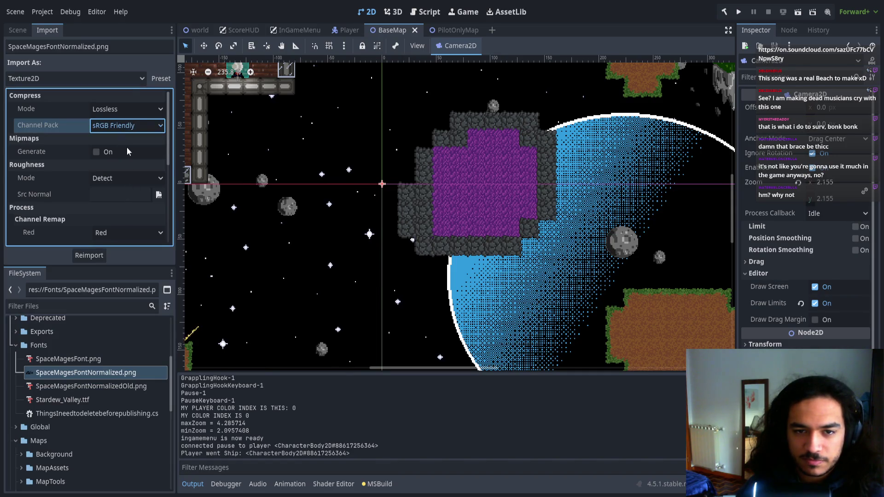
left_click(122, 110)
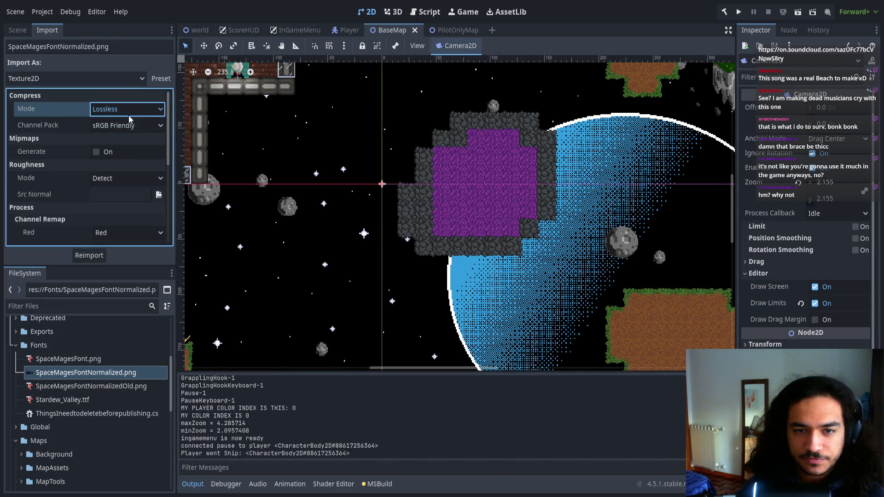
left_click(76, 79)
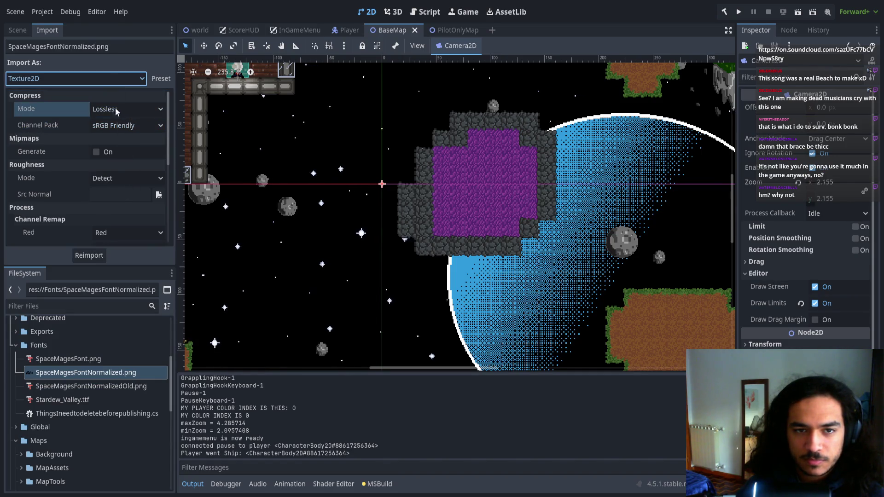
left_click(57, 134)
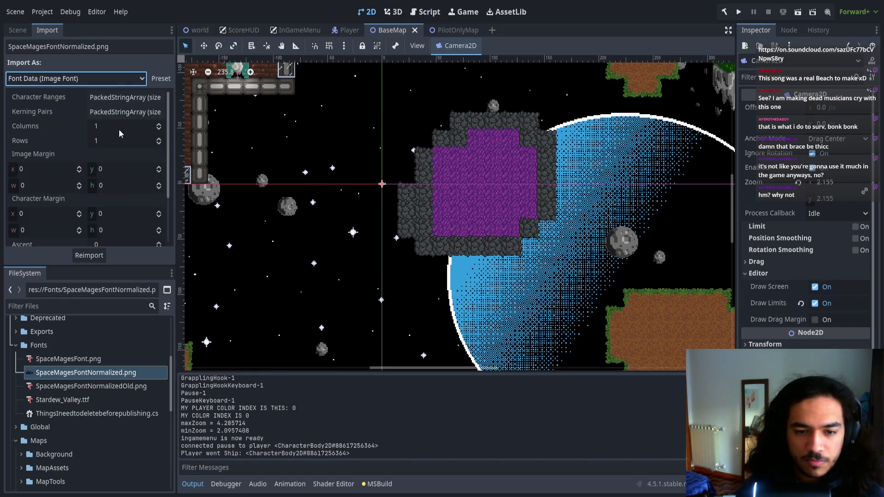
key("alt+Tab")
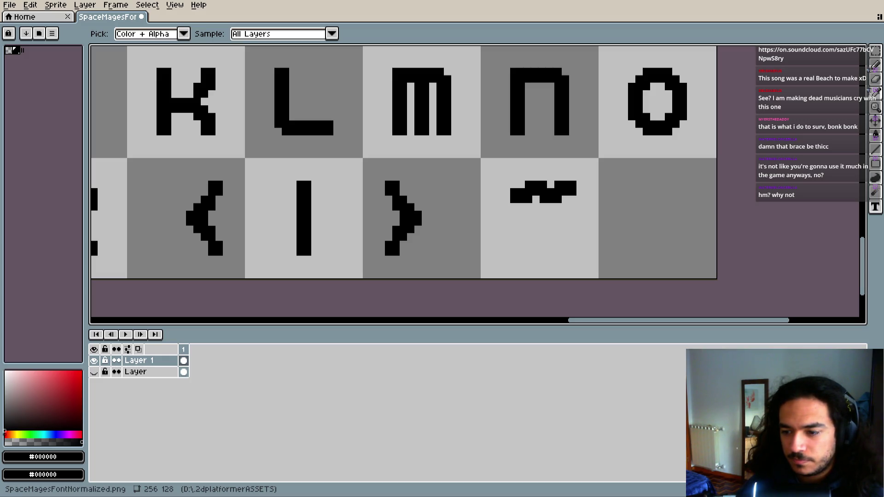
- Check the printable ASCII codes 32–127 on the ASCII table page in Opera
key("alt+Tab")
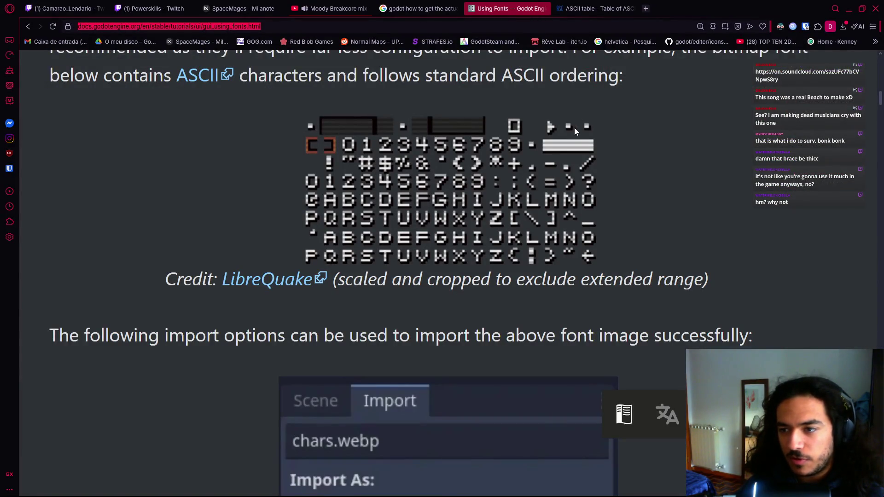
left_click(595, 8)
scroll(434, 250, "up", 5)
scroll(396, 285, "up", 10)
scroll(394, 307, "up", 5)
scroll(394, 316, "up", 5)
scroll(385, 319, "up", 5)
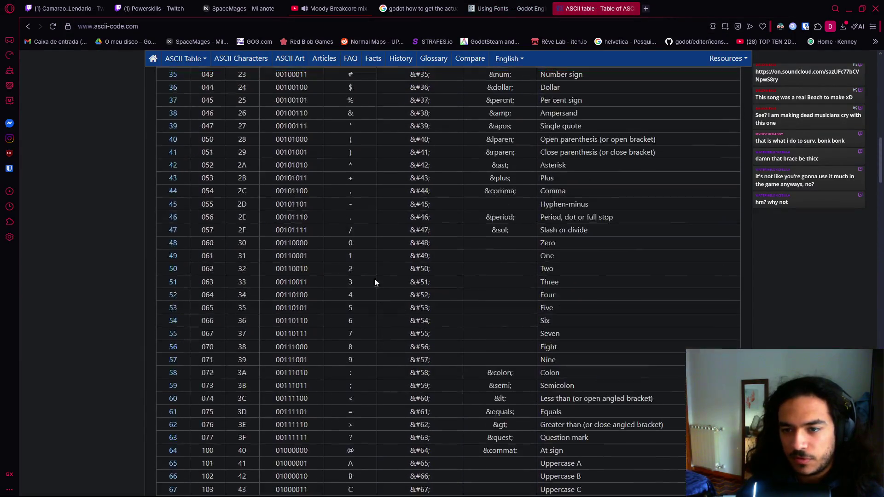
scroll(374, 279, "up", 4)
scroll(380, 260, "up", 1)
scroll(352, 250, "down", 1)
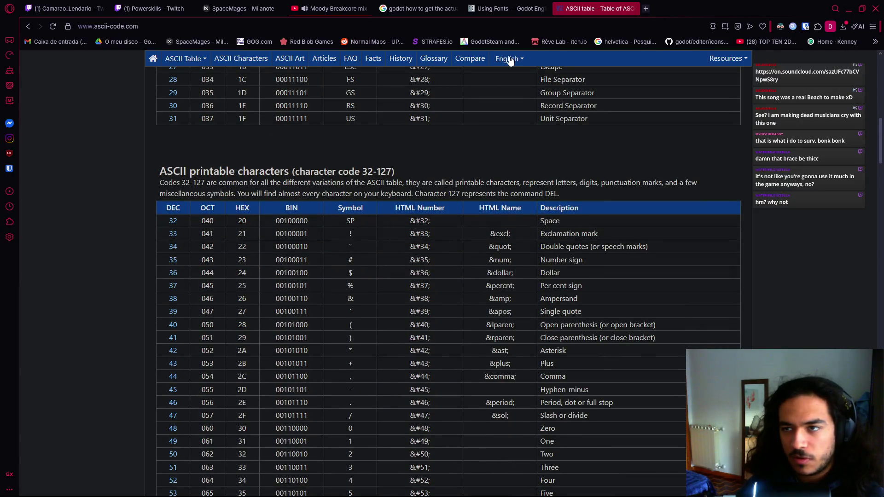
- Return to the Godot Using Fonts page, then back to the Aseprite font sheet
left_click(491, 8)
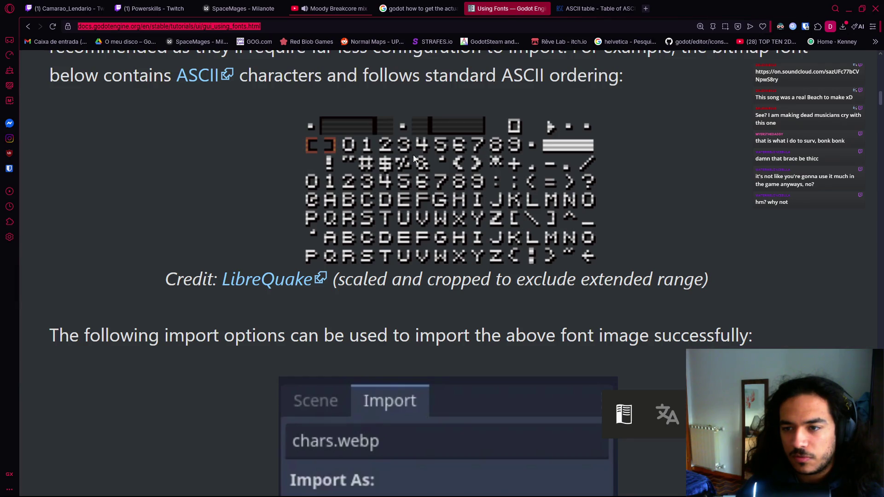
key("alt+Tab")
key("alt+Tab")
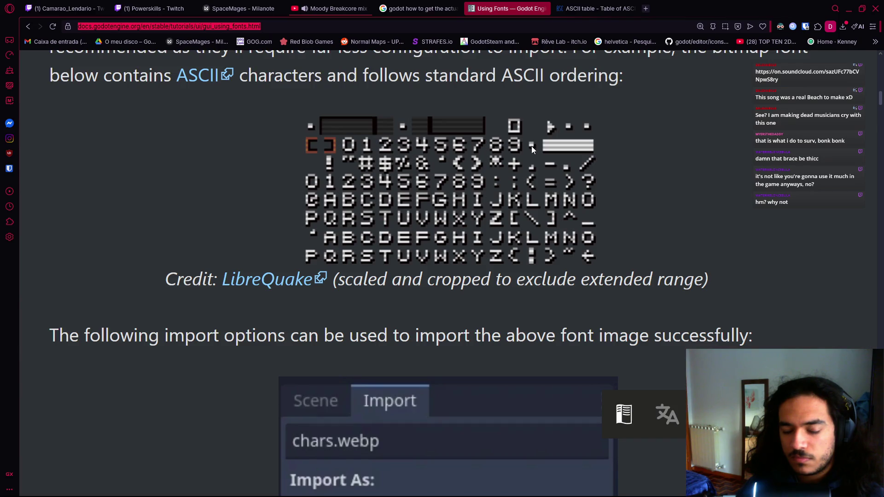
key("alt+Tab")
key("alt+Tab")
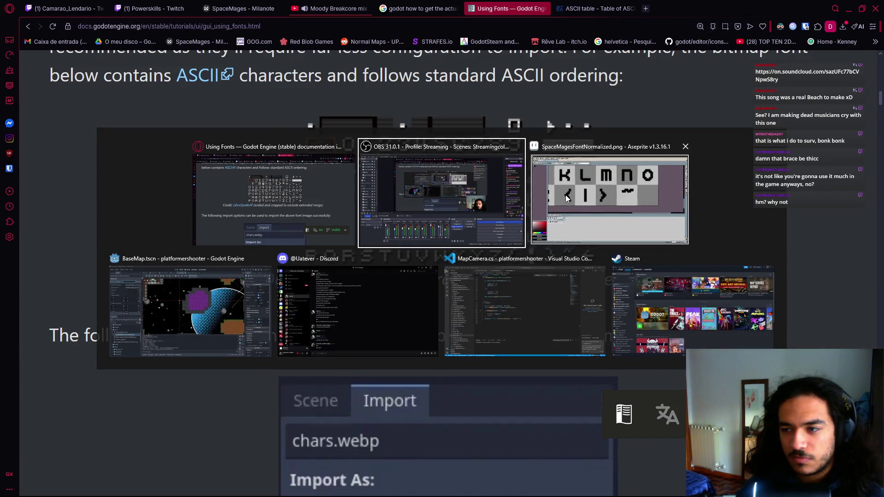
scroll(457, 191, "down", 4)
scroll(457, 190, "up", 4)
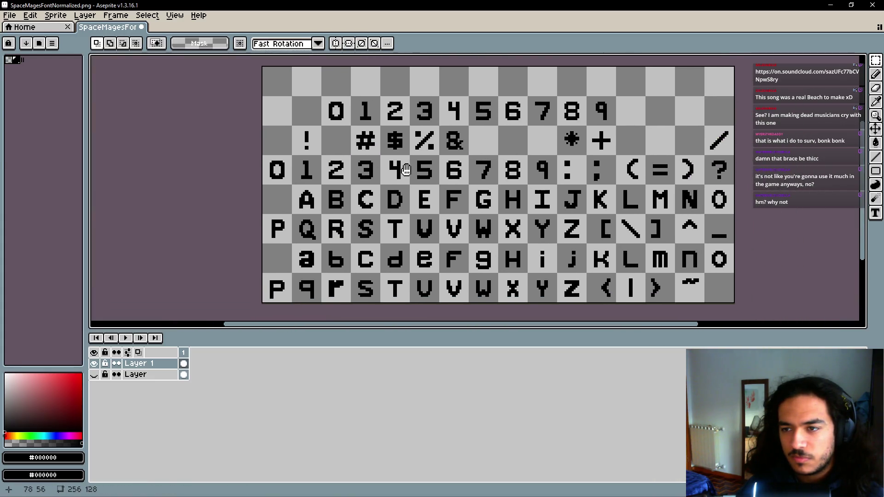
- Check the Godot fonts docs and the Aseprite font sheet, then return to the Godot editor
key("alt+Tab")
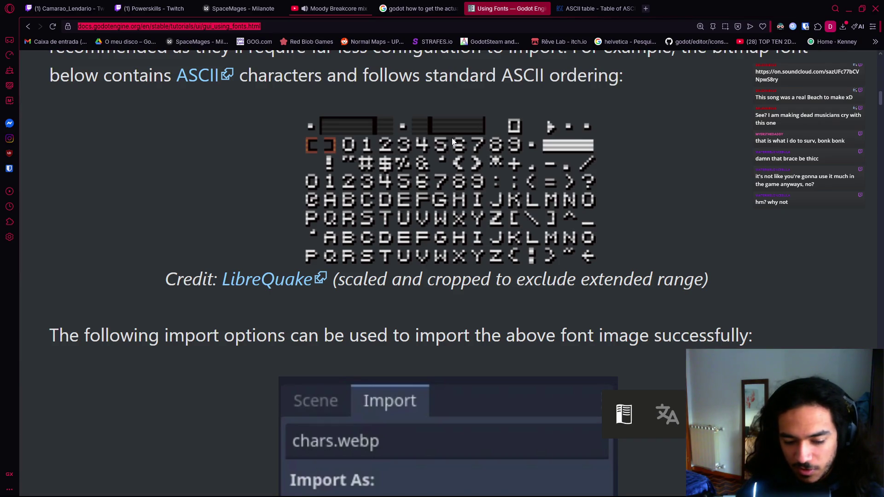
key("alt+Tab")
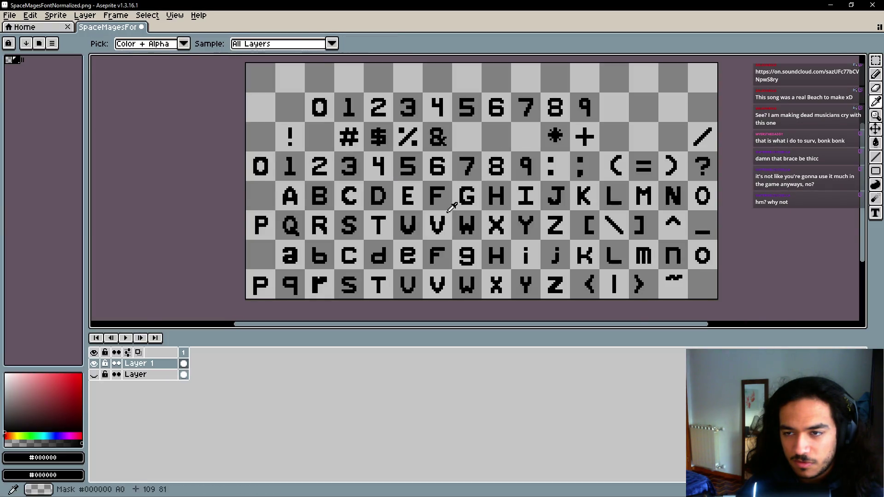
key("alt+Tab")
left_click(551, 208)
key("alt+Tab")
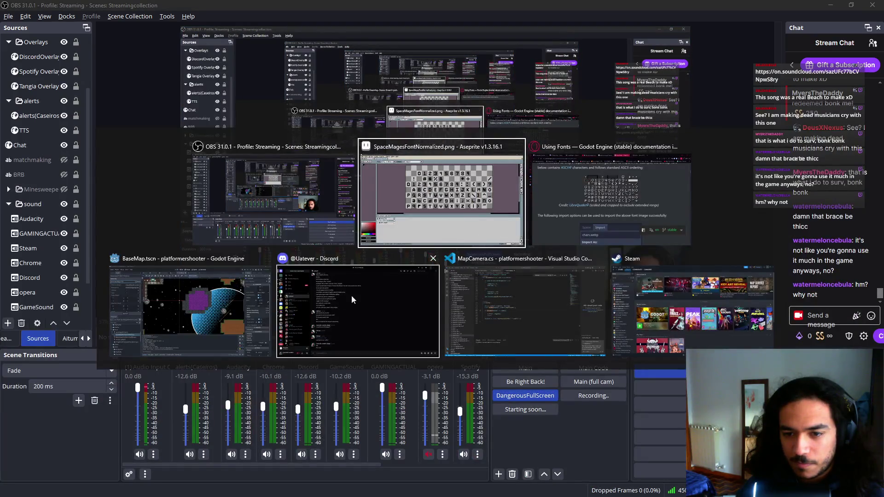
left_click(248, 310)
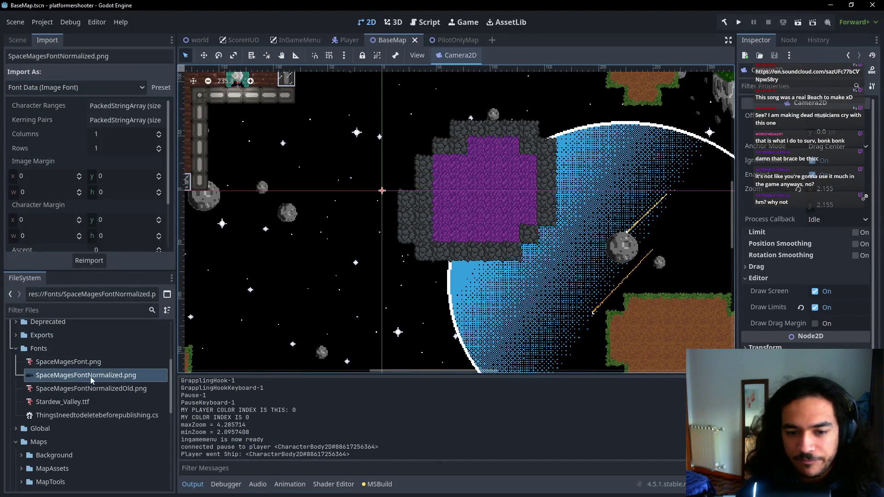
- Add a blank element 0 to the font image's Character Ranges and start editing it
scroll(258, 324, "down", 2)
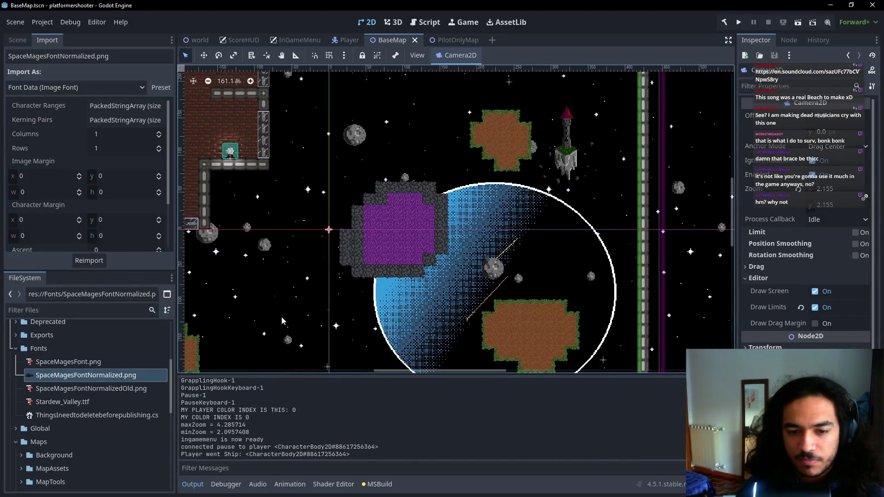
left_click(124, 105)
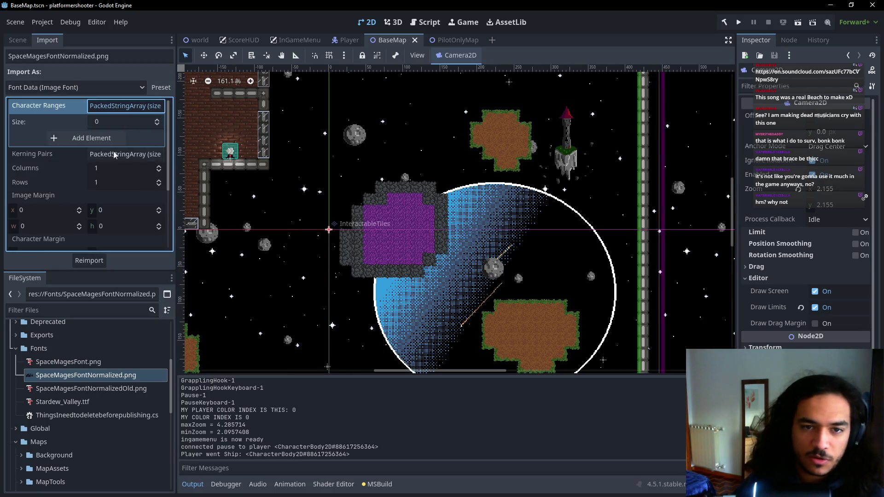
left_click(124, 138)
left_click(118, 138)
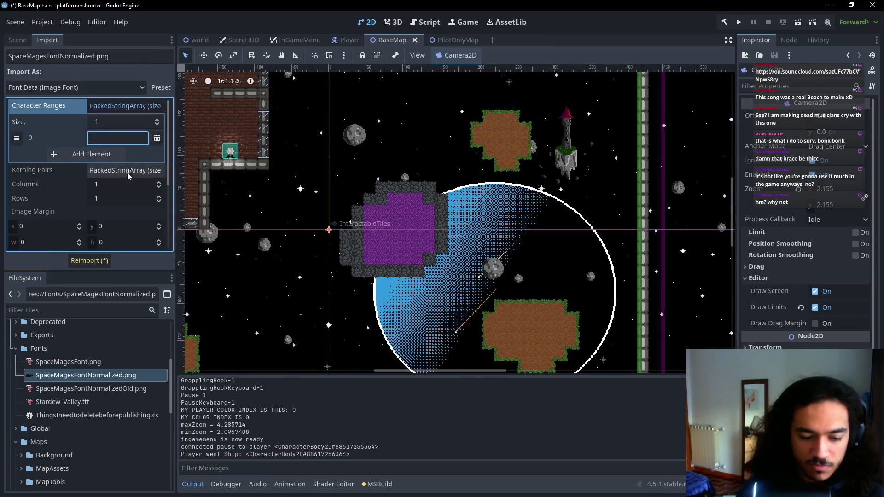
key("alt+Tab")
mouse_move(357, 310)
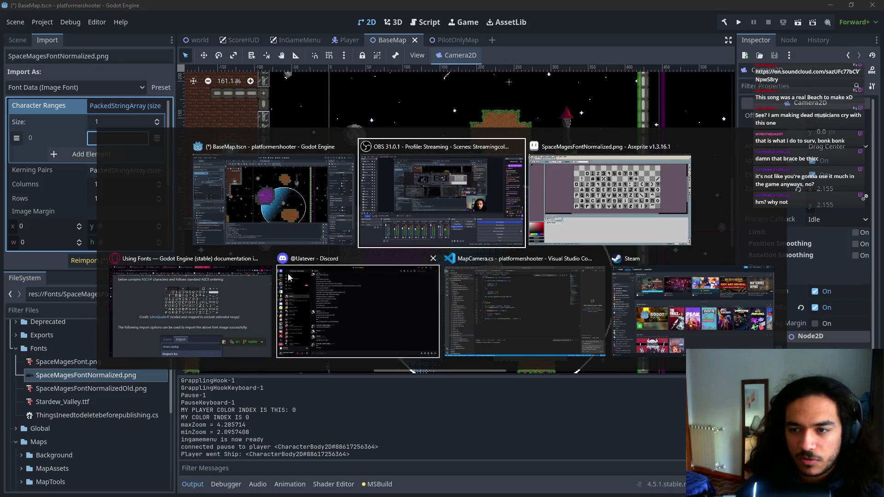
left_click(255, 308)
scroll(471, 272, "down", 5)
scroll(471, 271, "down", 4)
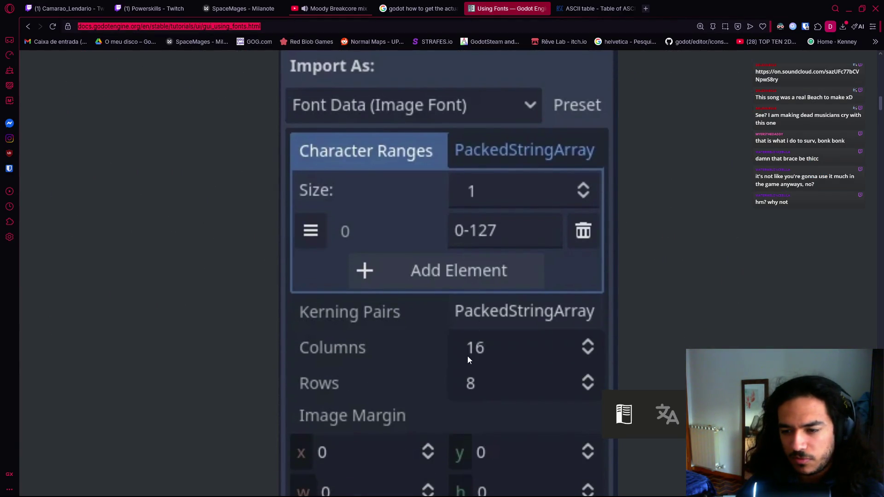
scroll(468, 355, "down", 3)
scroll(467, 356, "down", 4)
scroll(468, 355, "down", 5)
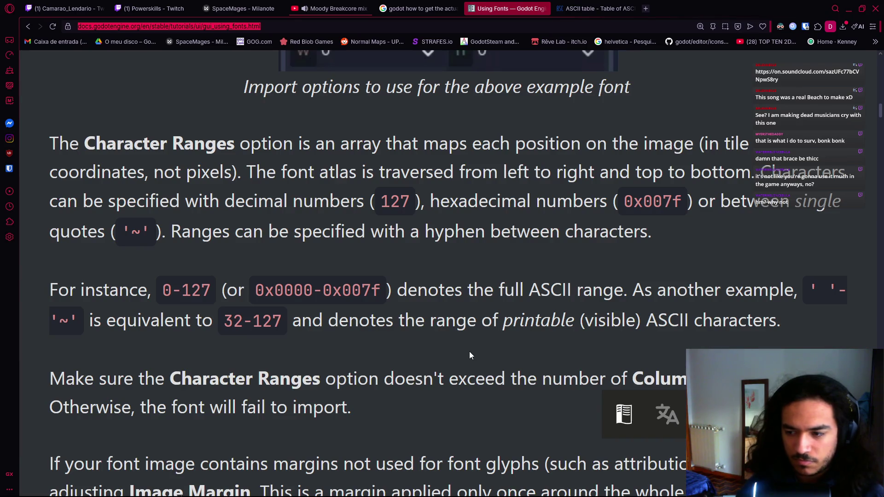
scroll(469, 355, "down", 4)
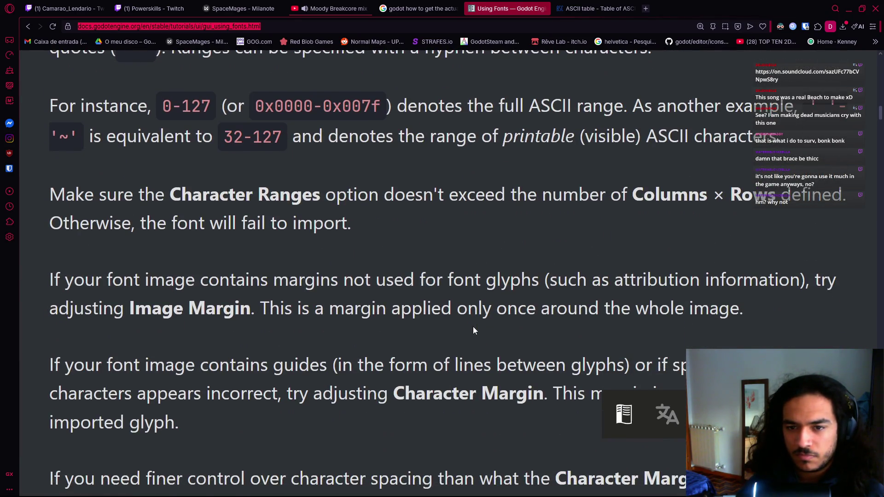
scroll(473, 327, "down", 3)
scroll(473, 327, "down", 6)
scroll(472, 328, "down", 3)
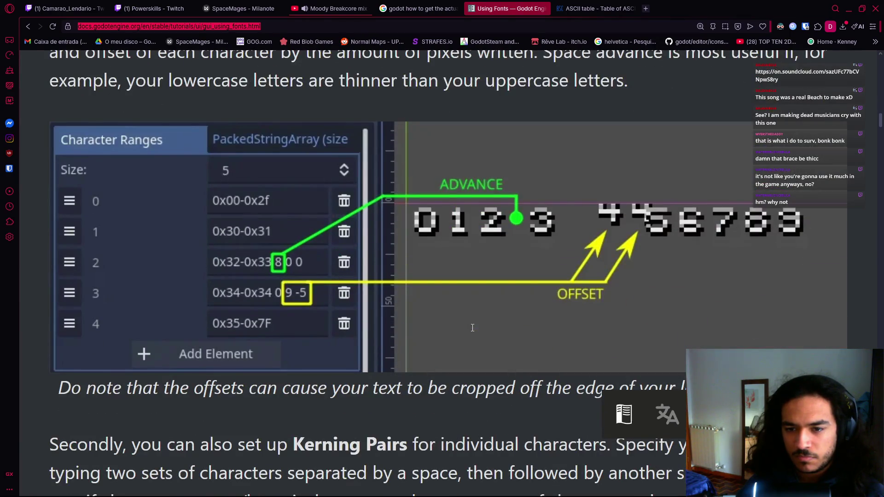
scroll(472, 328, "up", 7)
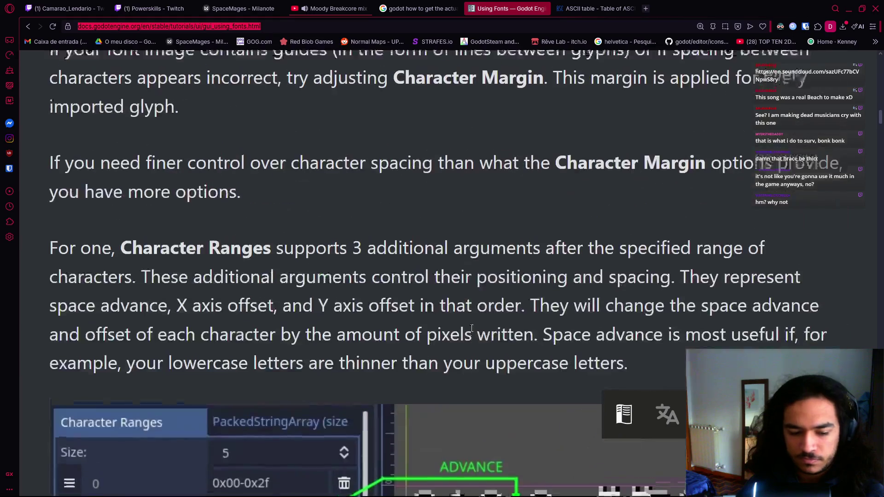
scroll(472, 327, "up", 5)
key("alt+Tab")
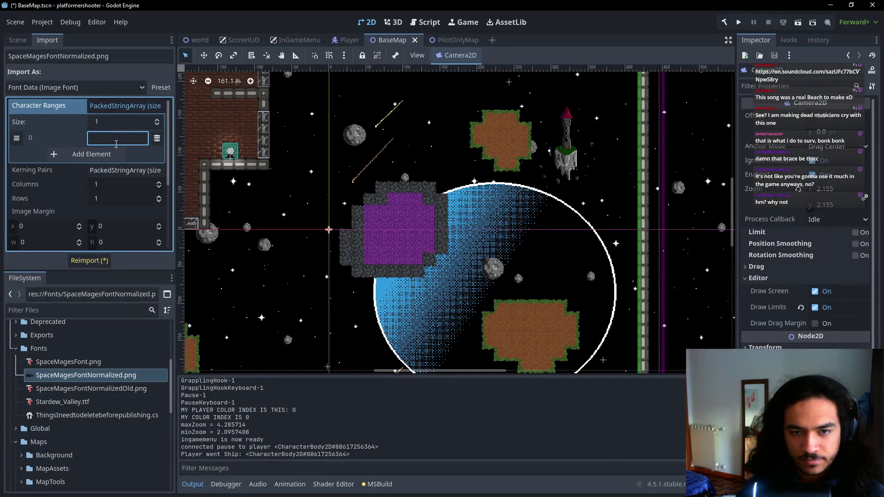
- Enter 0-127 as the font's single character range, then switch to the Aseprite sheet
type("0-127")
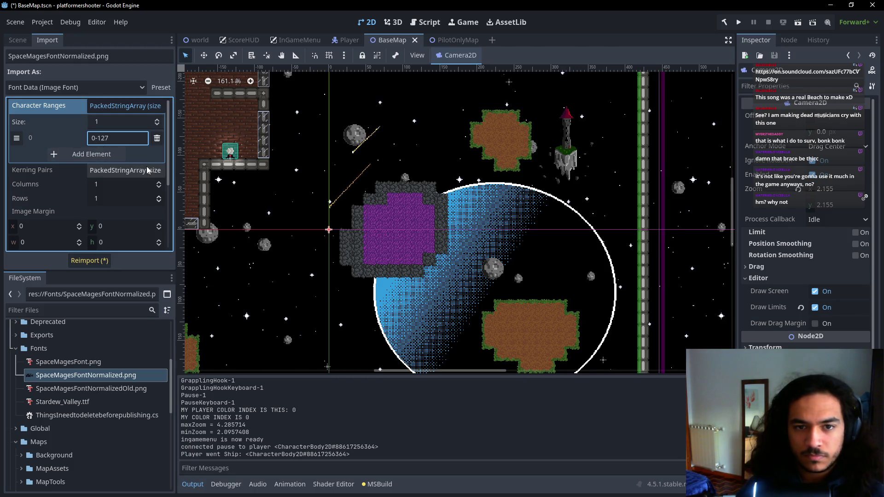
left_click(230, 154)
left_click_drag(286, 255, 398, 261)
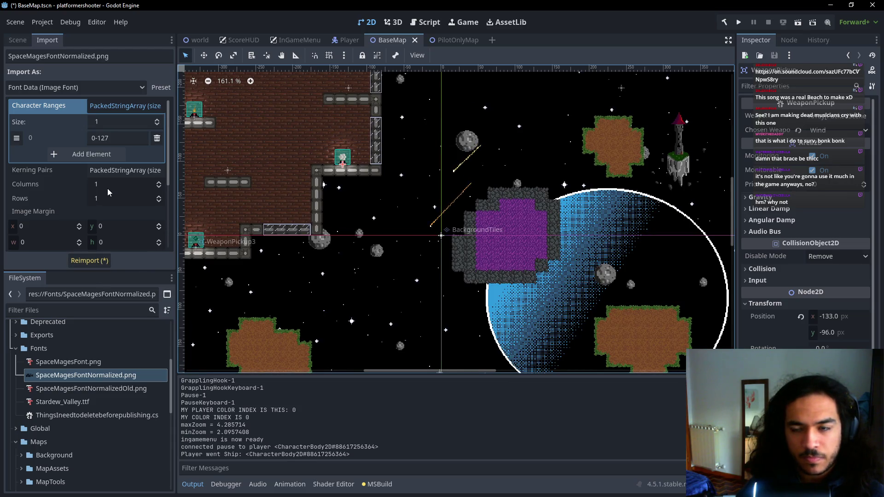
key("alt+Tab")
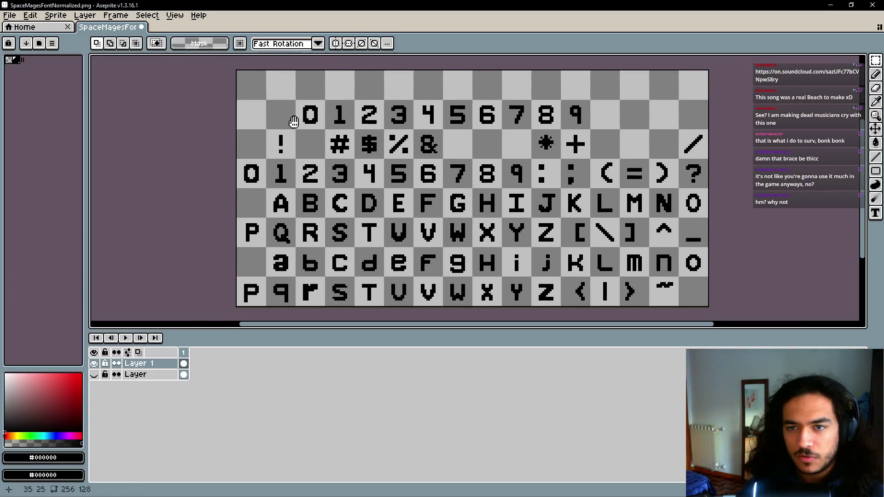
- Scroll around the Aseprite font sheet to count its glyph grid, then return to Godot
scroll(258, 120, "up", 2)
scroll(258, 120, "right", 2)
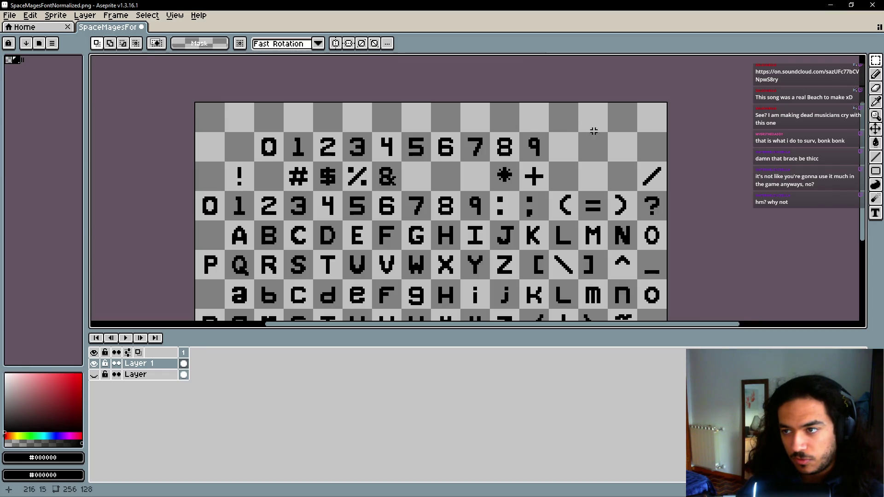
scroll(418, 169, "down", 2)
scroll(419, 169, "left", 2)
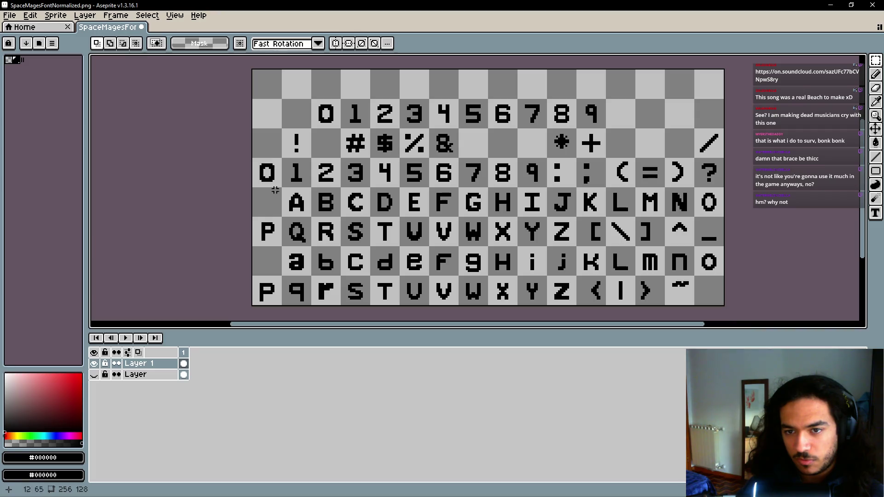
key("alt+Tab")
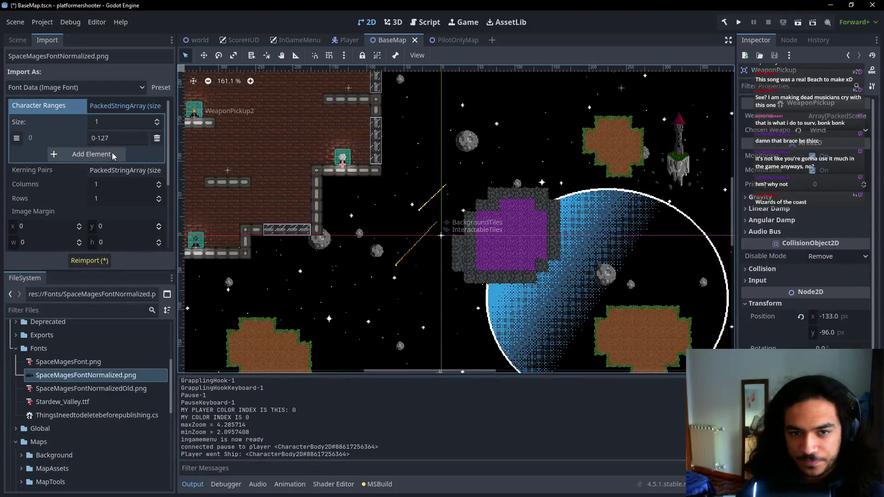
- Set the font grid to 16 columns and 8 rows, then reimport and confirm replacing the font
left_click(110, 185)
type("16")
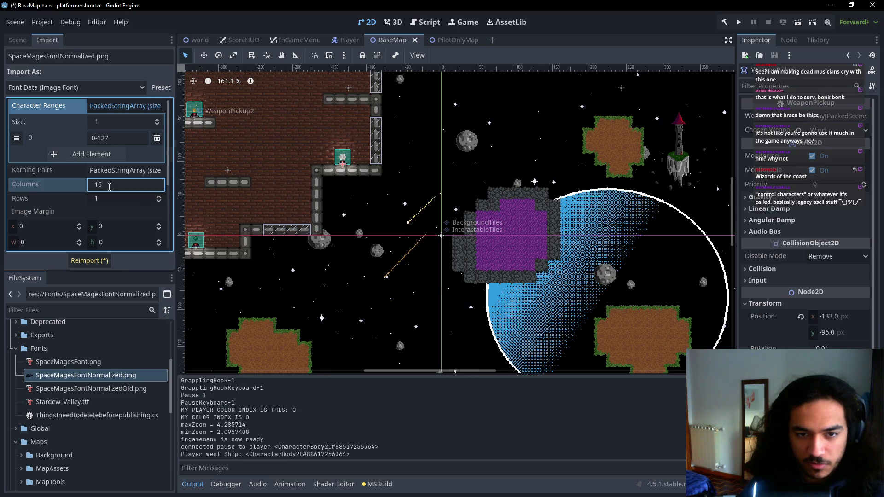
key("Tab")
type("8")
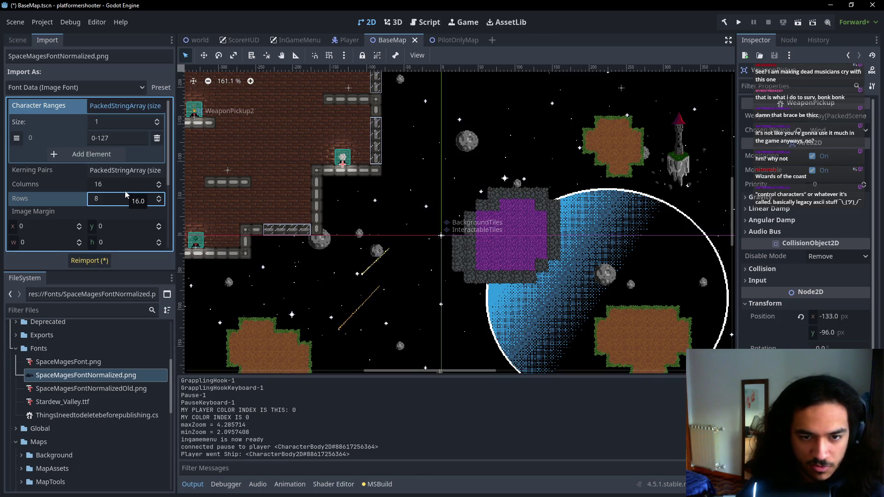
left_click(95, 264)
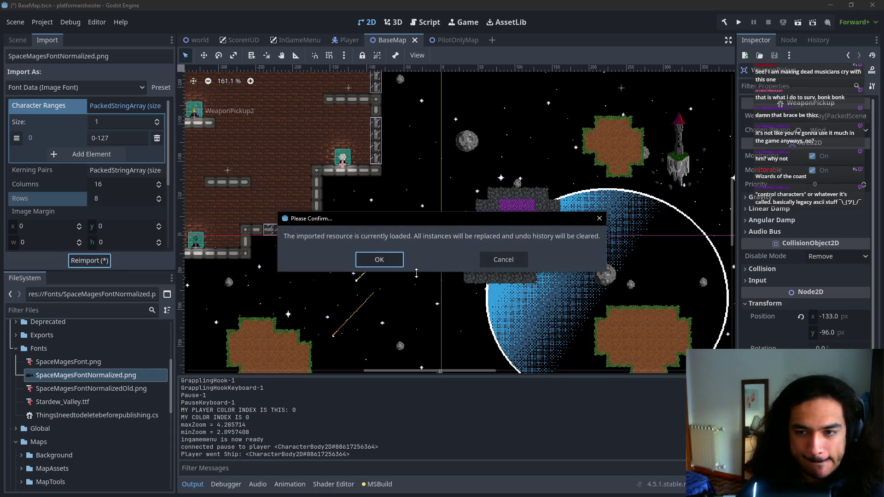
left_click(387, 262)
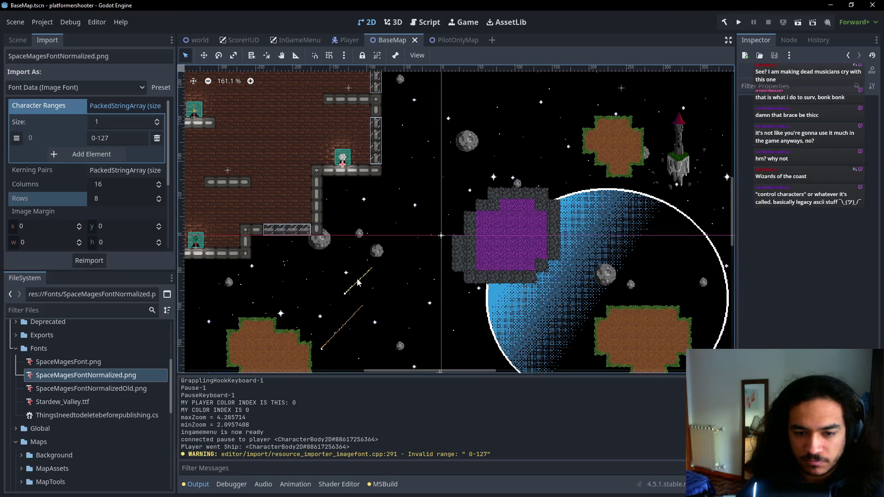
- Replace the Player name label's font with SpaceMagesFontNormalized.png
scroll(363, 283, "down", 3)
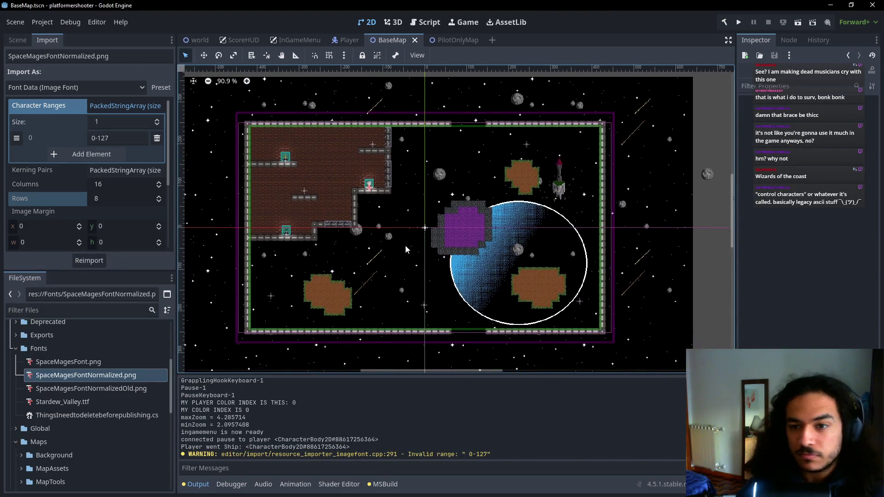
left_click(346, 41)
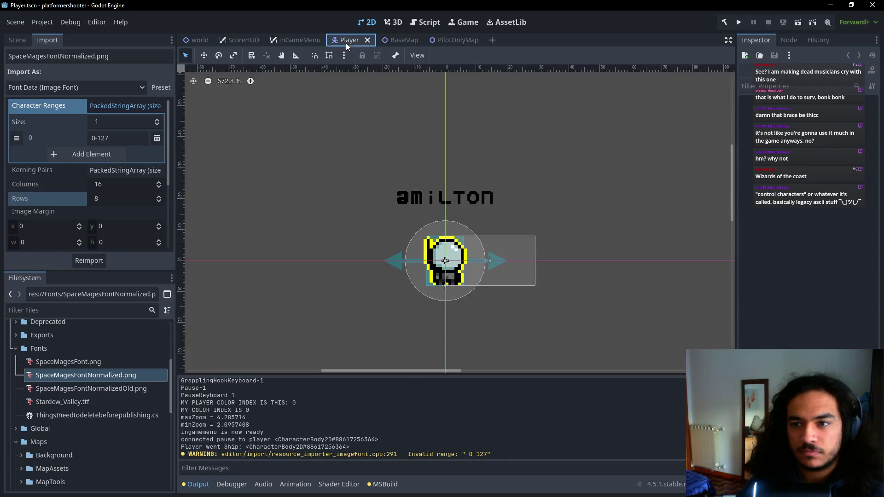
left_click(440, 197)
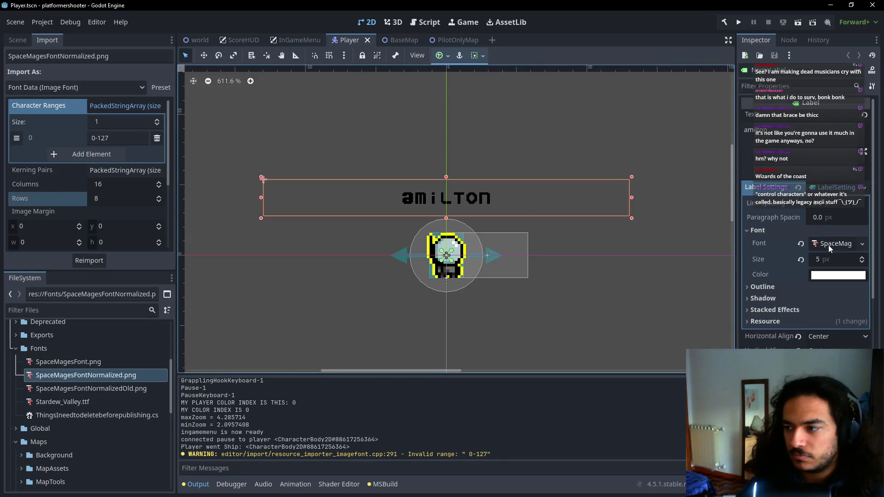
left_click(802, 244)
left_click_drag(81, 375, 129, 364)
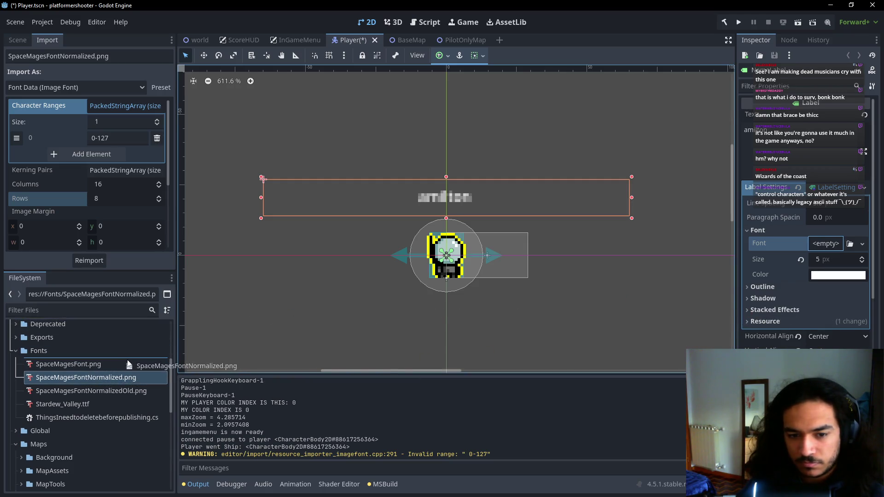
left_click_drag(129, 364, 825, 244)
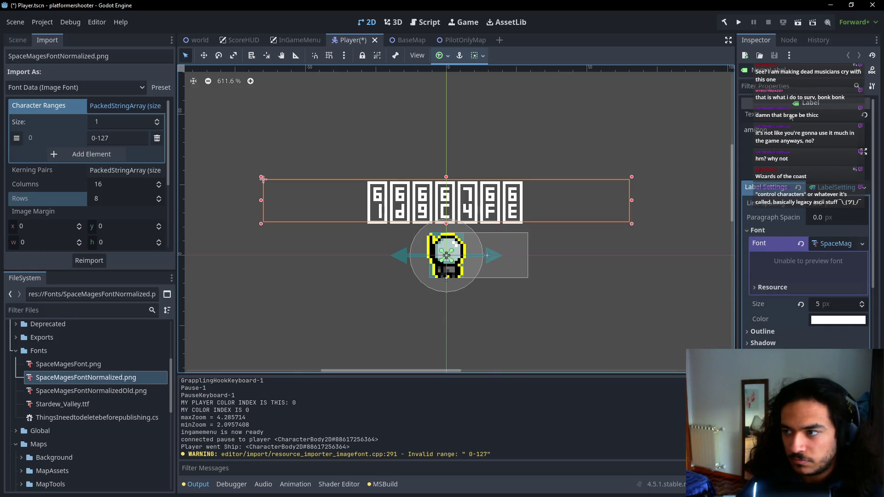
- Test the label with mixed sample text, then replace it with 'abcdefghijk'
left_click(782, 128)
type("12")
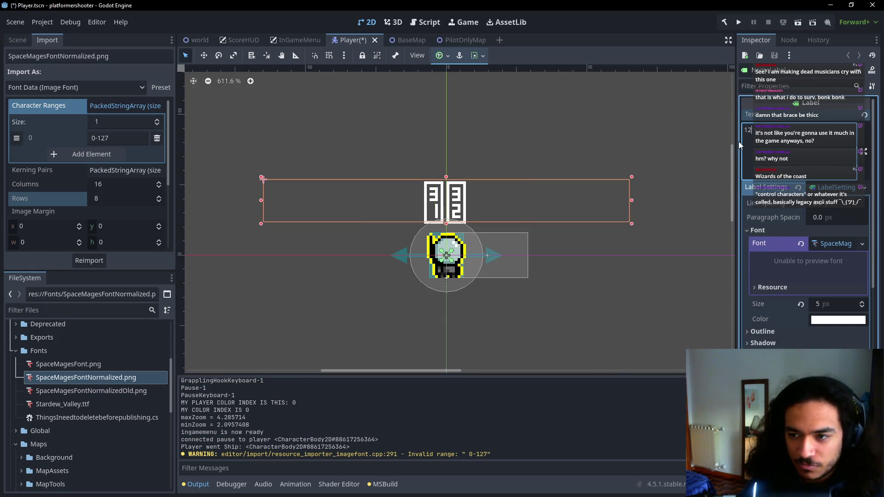
type("34502345'7¦jhlajdhfml")
key("ctrl+a")
key("BackSpace")
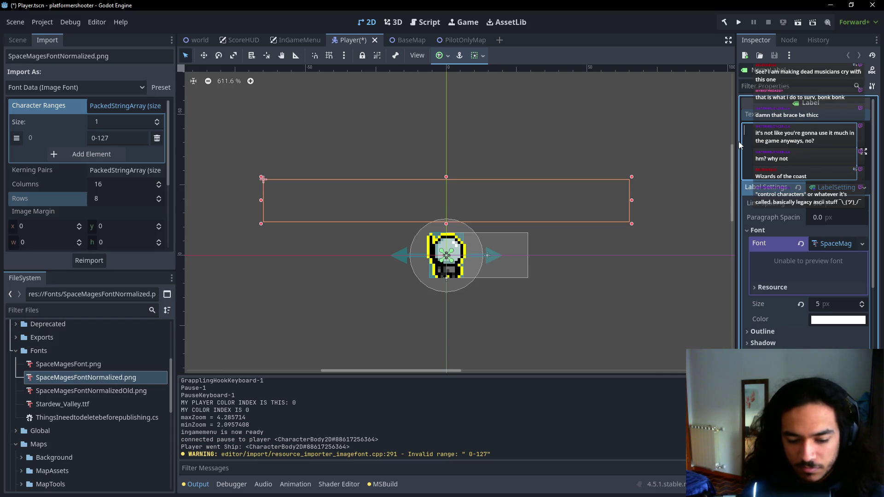
type("abcdef")
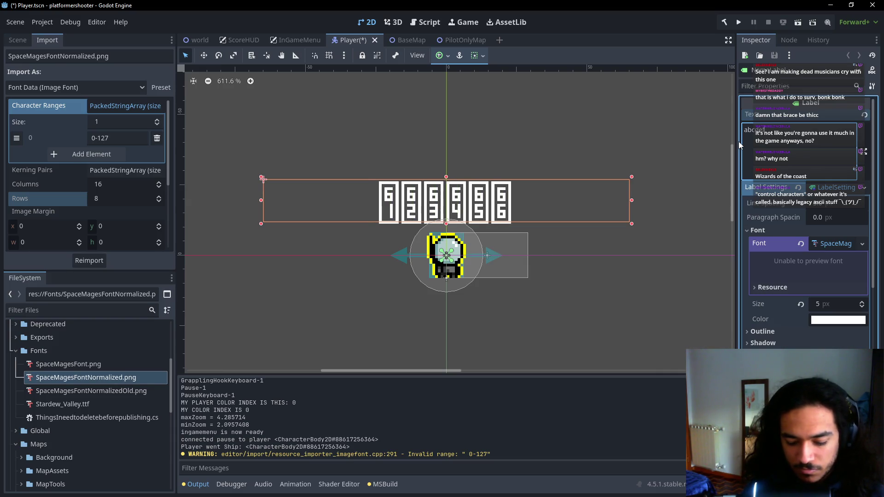